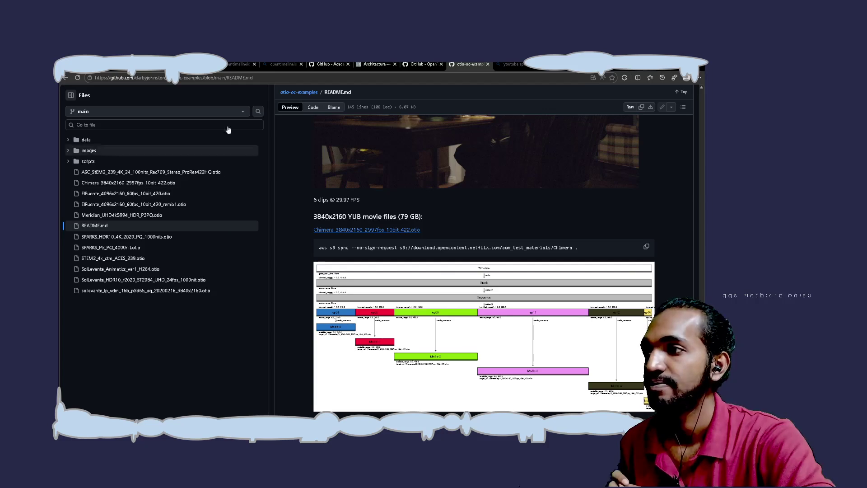
Step: Glance over the OpenTimelineIO README, then move to the OTIO Architecture documentation tab
left_click(420, 64)
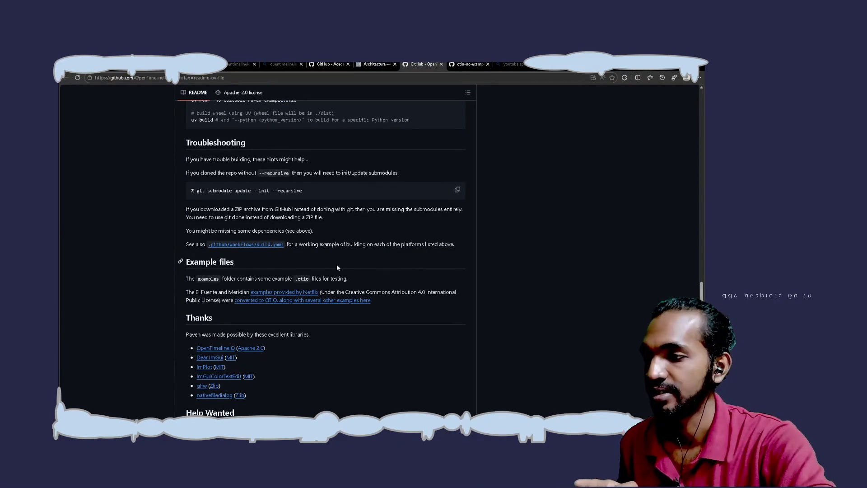
scroll(337, 267, "up", 10)
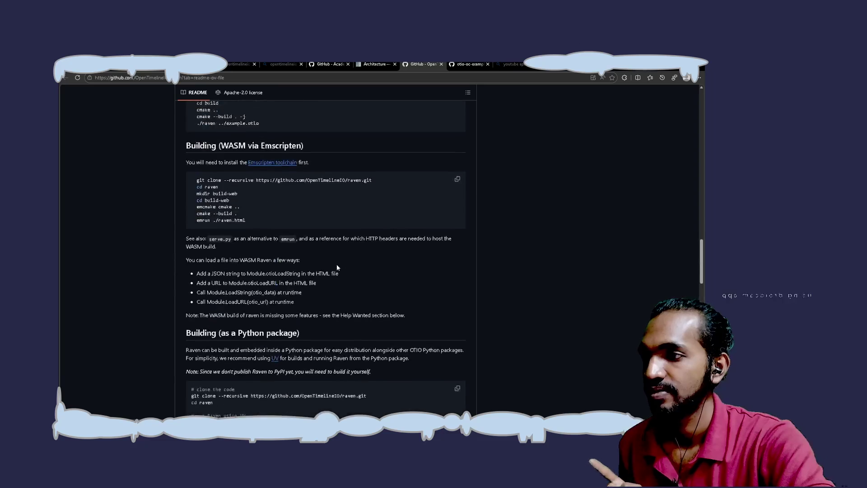
scroll(337, 267, "up", 3)
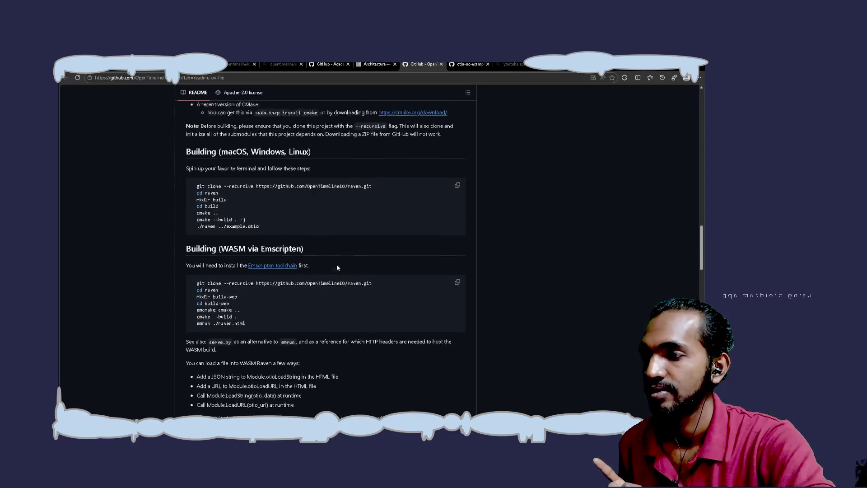
key("ctrl+shift+Tab")
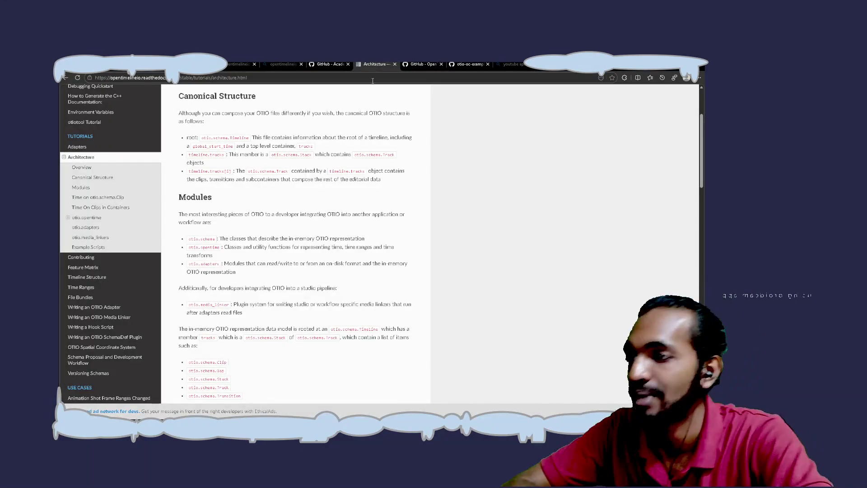
scroll(399, 236, "down", 1)
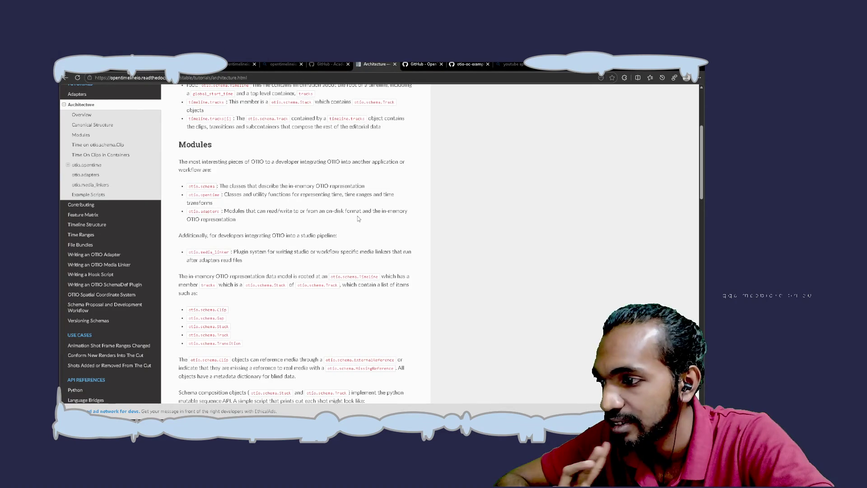
scroll(358, 219, "down", 3)
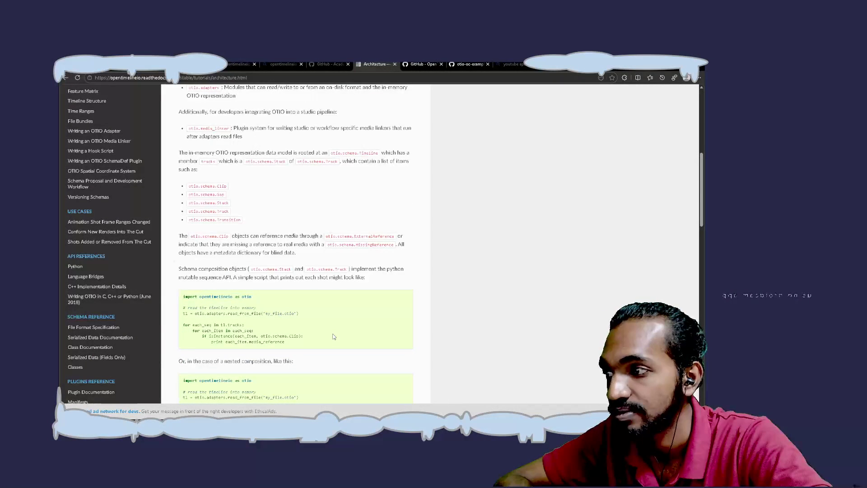
Step: Read through the Architecture page down to the otio.media_linkers and Example Scripts sections
scroll(317, 244, "up", 10)
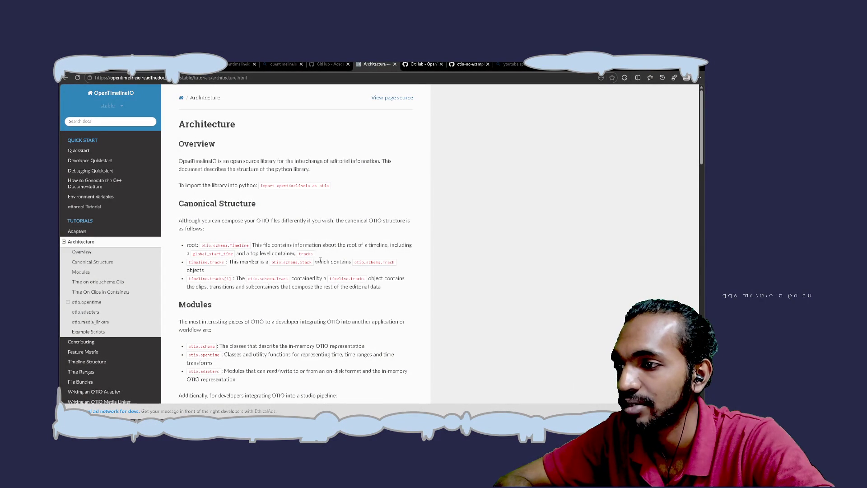
scroll(293, 334, "down", 2)
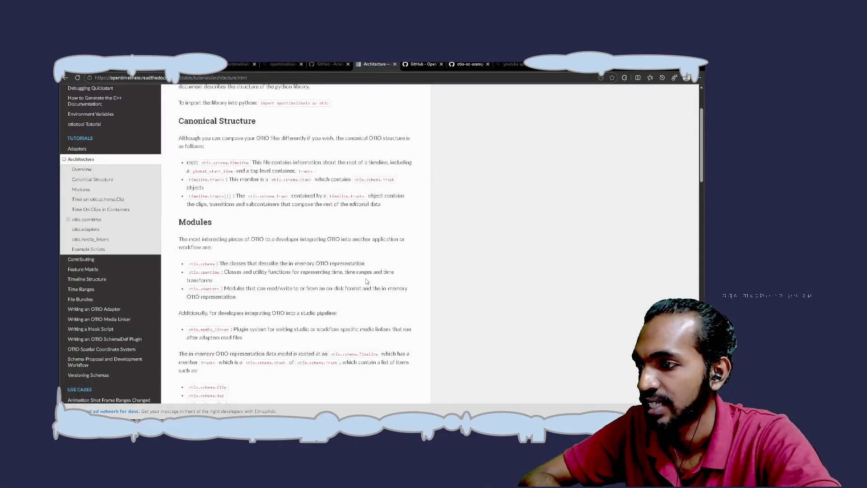
scroll(366, 282, "down", 2)
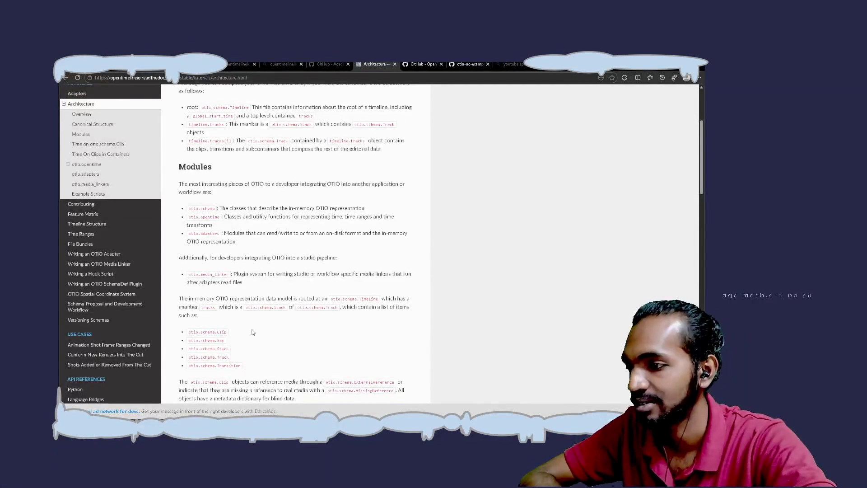
scroll(253, 333, "down", 10)
scroll(252, 332, "down", 1)
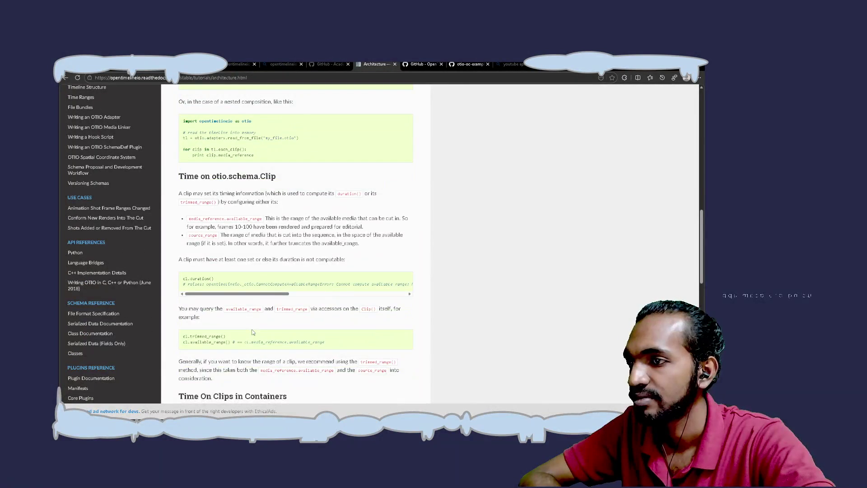
scroll(253, 332, "down", 3)
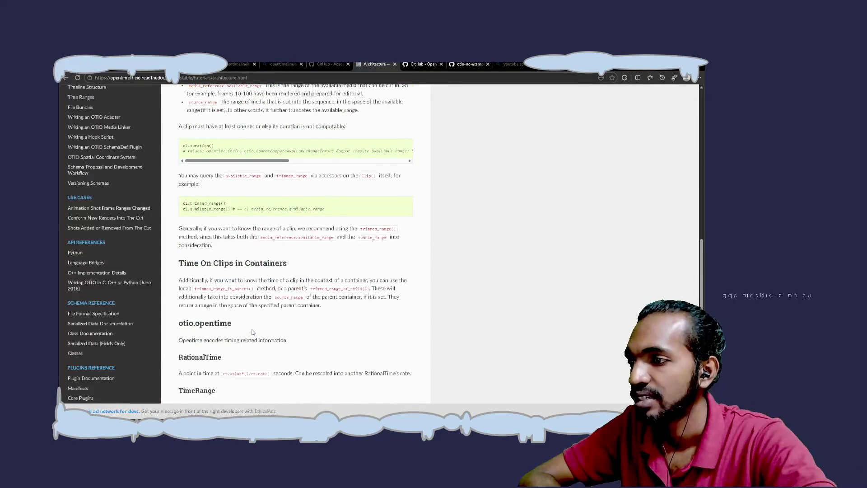
scroll(253, 332, "up", 5)
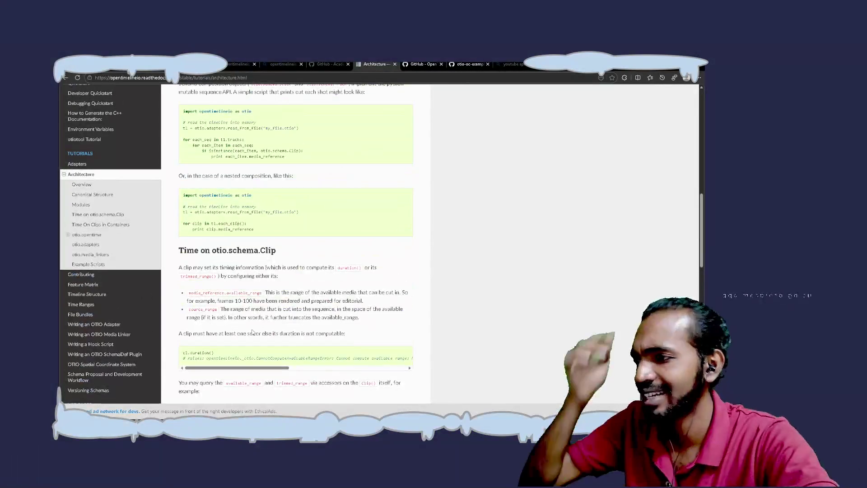
left_click(104, 264)
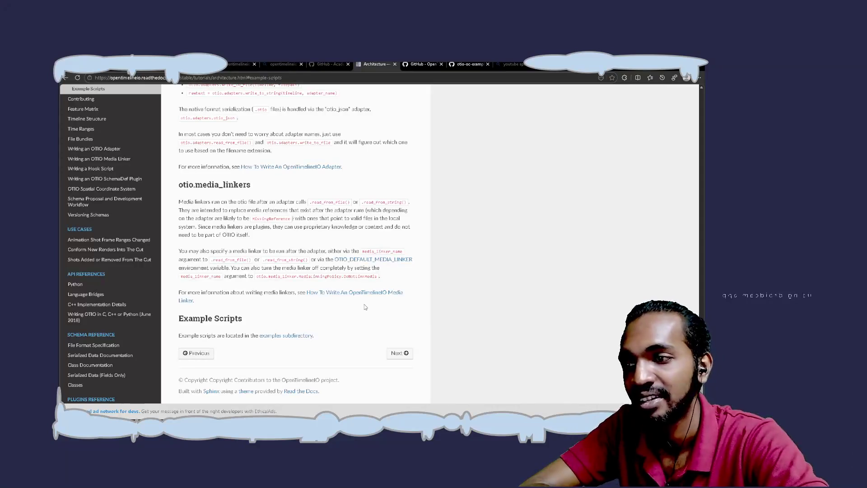
Step: Open the Contributing page from the sidebar, then the Writing an OTIO Adapter guide
scroll(365, 307, "up", 1)
scroll(364, 307, "up", 2)
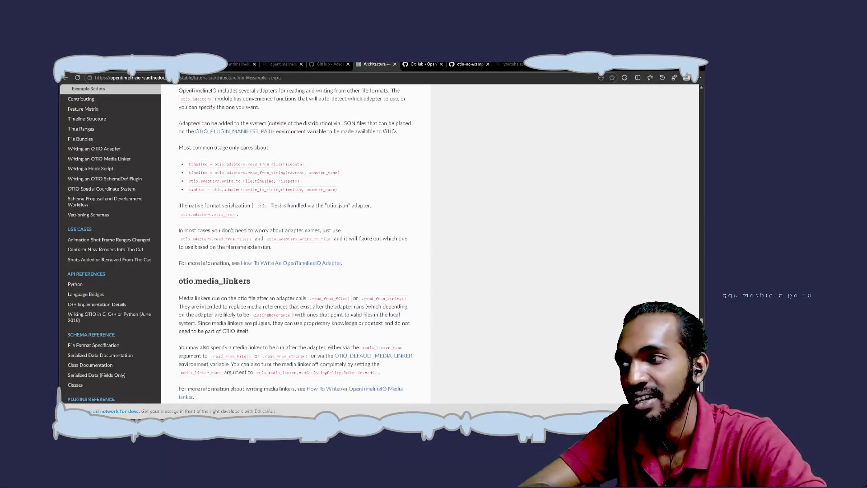
scroll(120, 265, "up", 2)
scroll(121, 269, "up", 1)
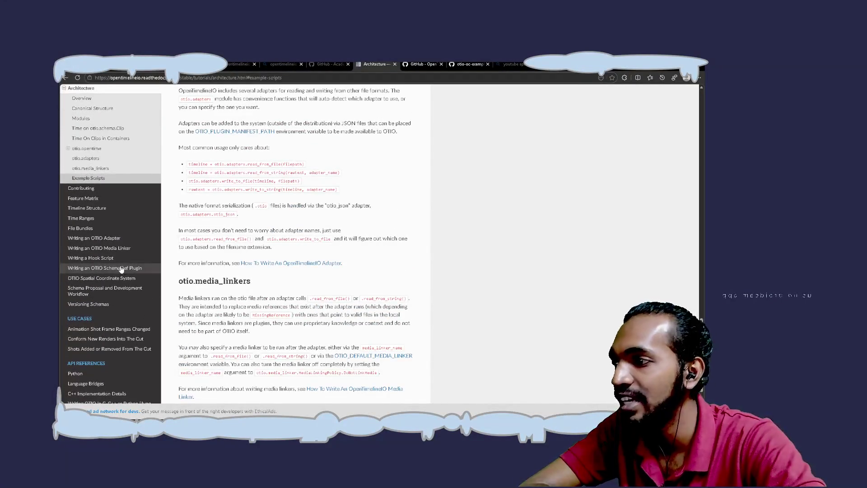
left_click(97, 189)
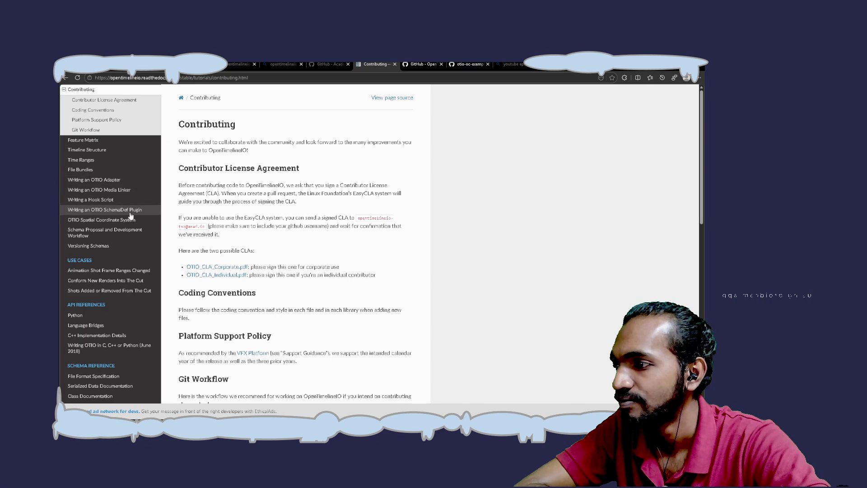
left_click(121, 180)
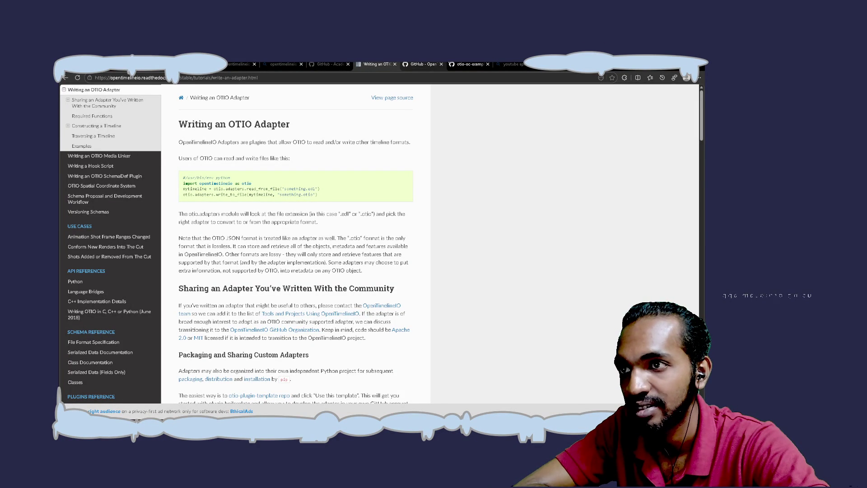
Step: Return to the otio-oc-examples README at its Chimera 3840x2160 movie files section
left_click(462, 65)
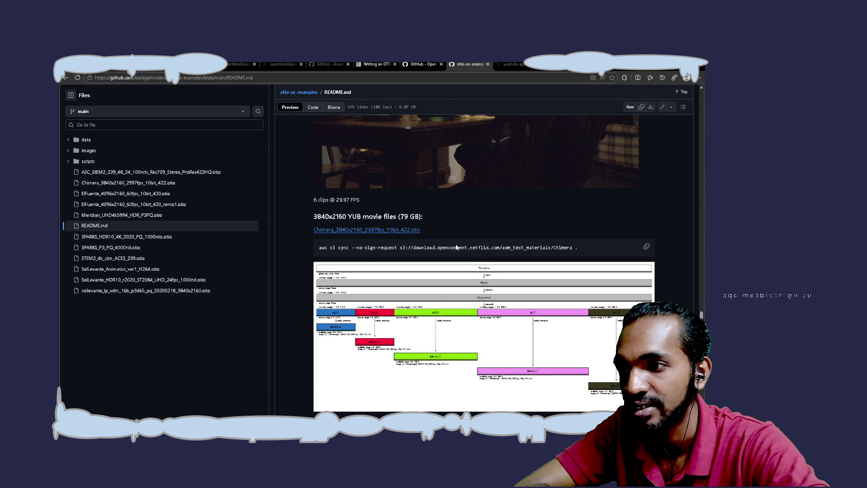
Step: Expand the data folder and view sollevante_lp_16b_hdr_p3d65pq_dolbyvision29.xml
scroll(461, 265, "up", 7)
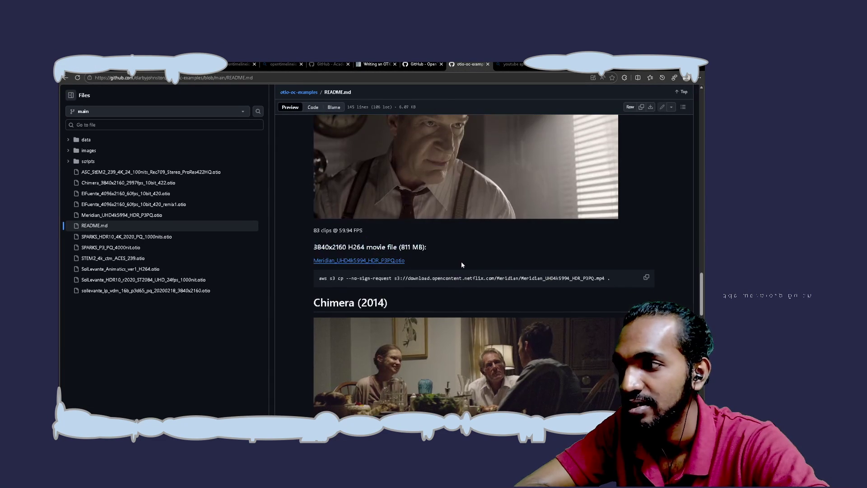
left_click(69, 139)
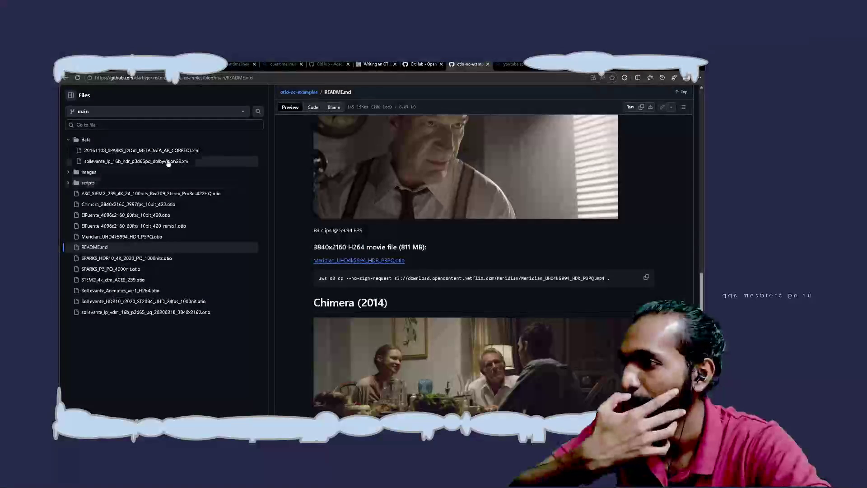
left_click(153, 162)
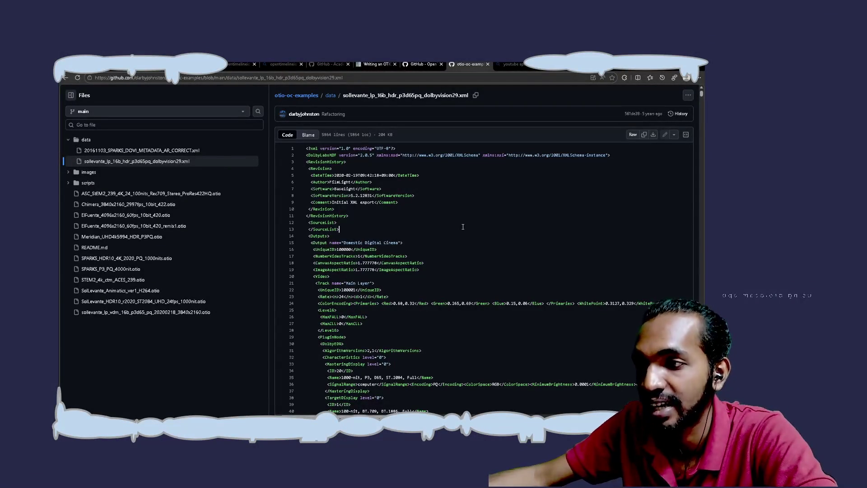
scroll(463, 226, "down", 3)
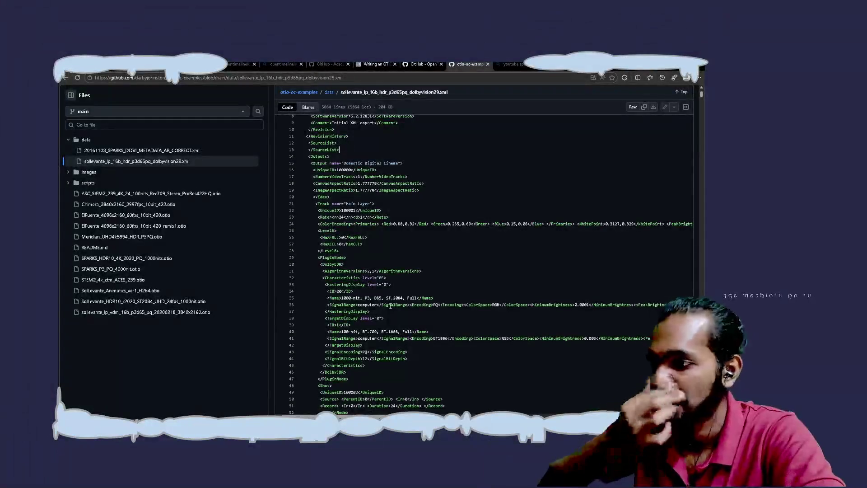
Step: Scroll through the Dolby Vision XML shot list metadata
scroll(391, 306, "down", 3)
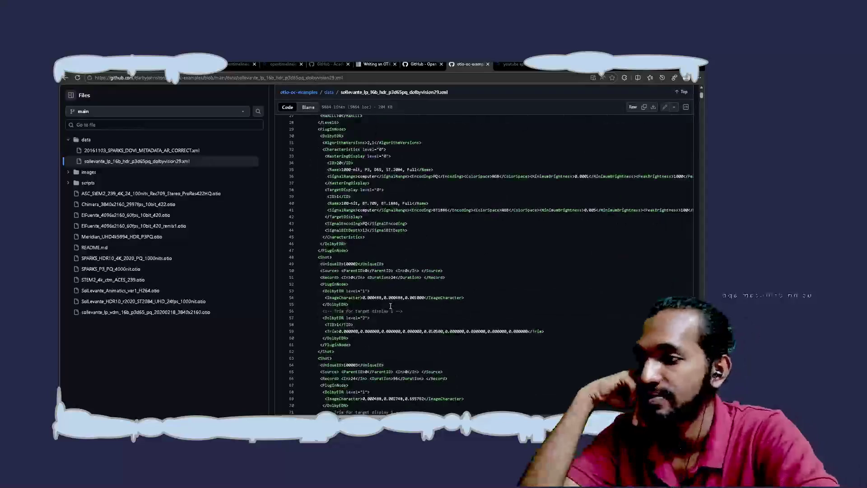
scroll(391, 306, "down", 2)
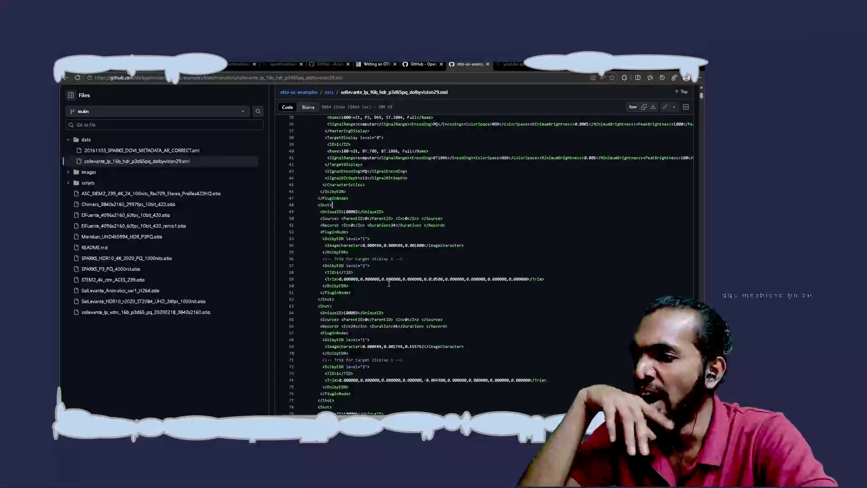
scroll(360, 284, "down", 2)
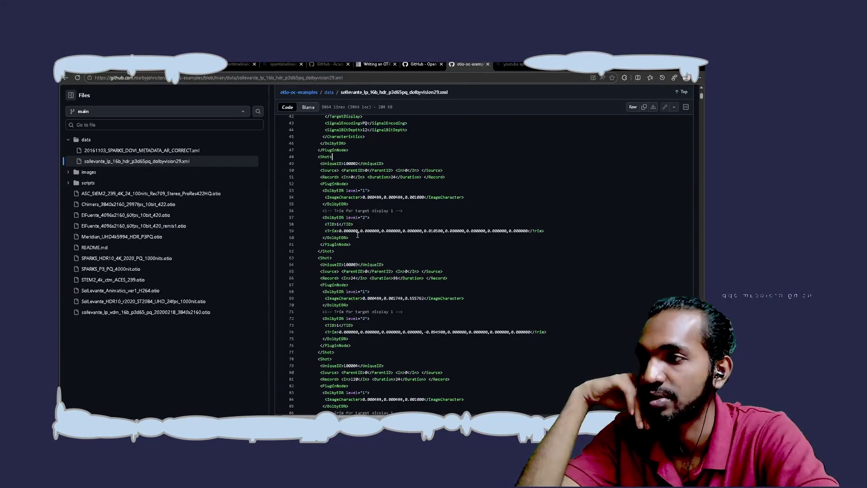
scroll(357, 234, "up", 4)
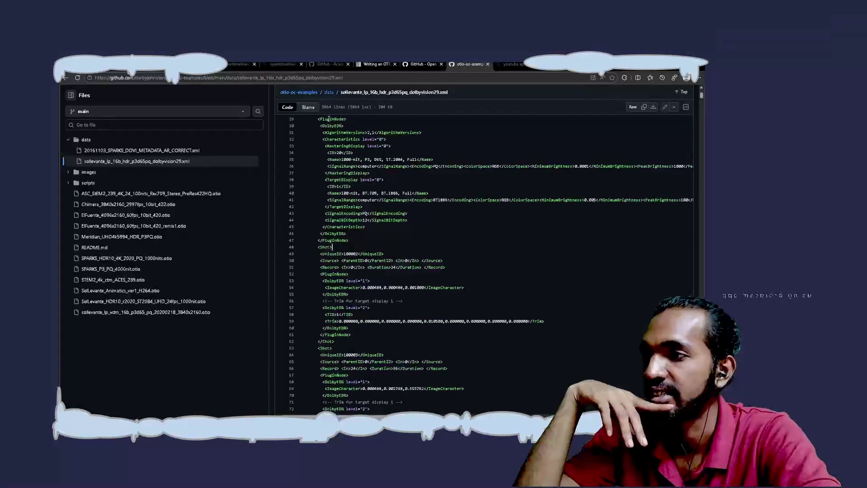
scroll(343, 189, "up", 3)
scroll(346, 190, "up", 2)
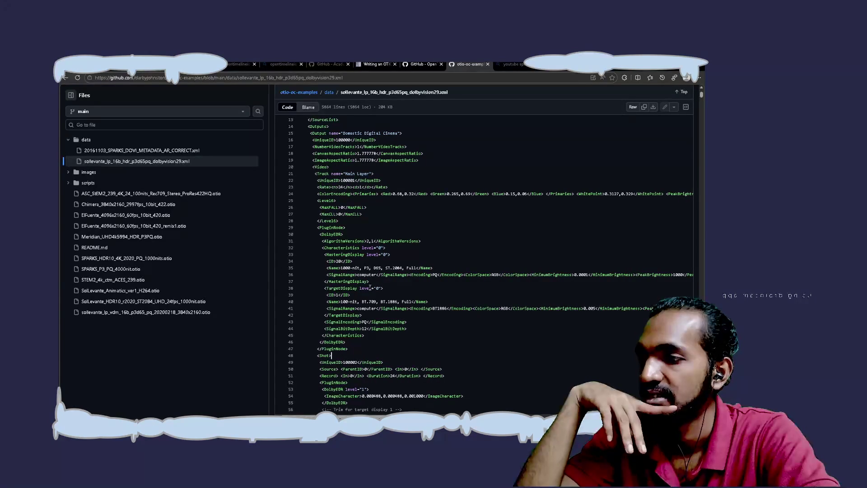
Step: Read further down the XML, then open sollevante_lp_vdm_16b_p3d65_pq_20200218_3840x2160.otio
scroll(378, 315, "down", 5)
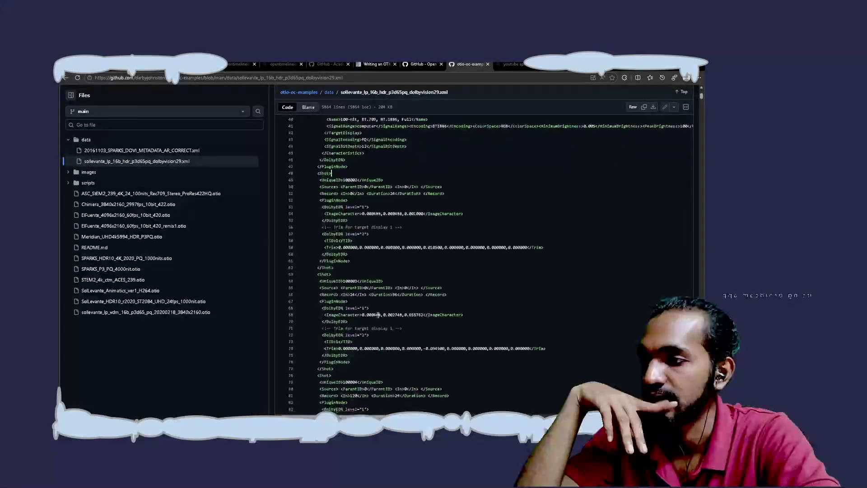
scroll(339, 231, "down", 2)
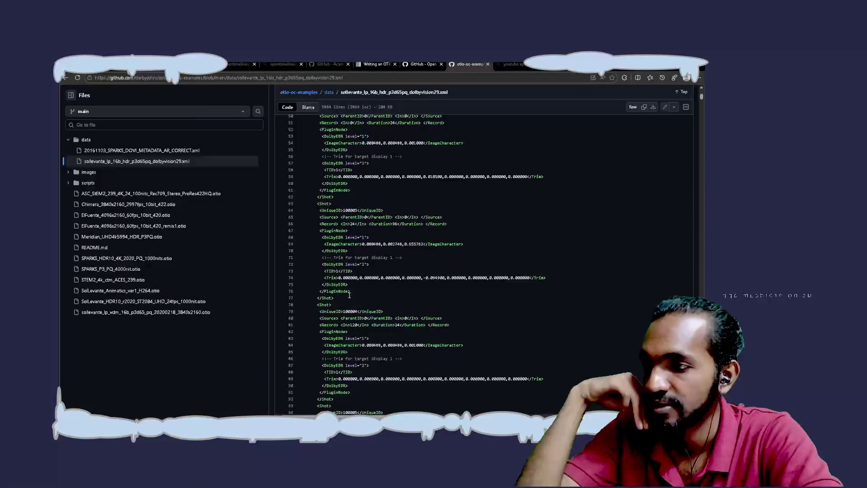
scroll(349, 294, "down", 1)
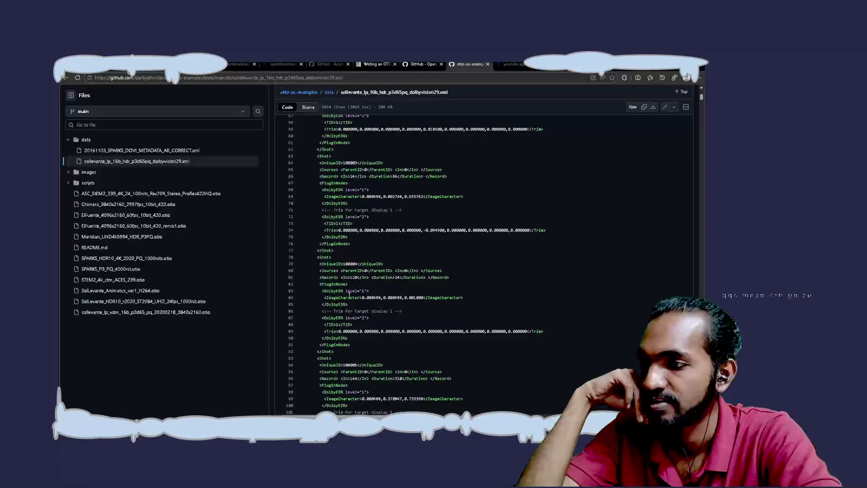
scroll(349, 294, "down", 1)
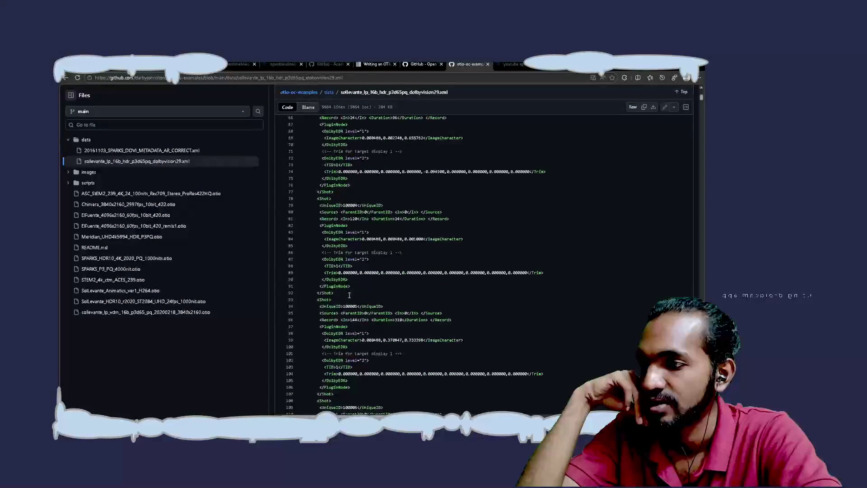
scroll(385, 367, "down", 3)
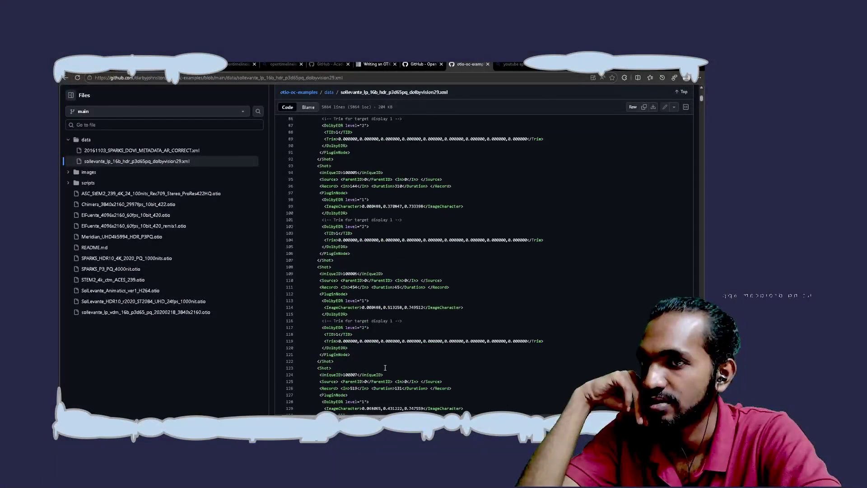
scroll(385, 367, "down", 2)
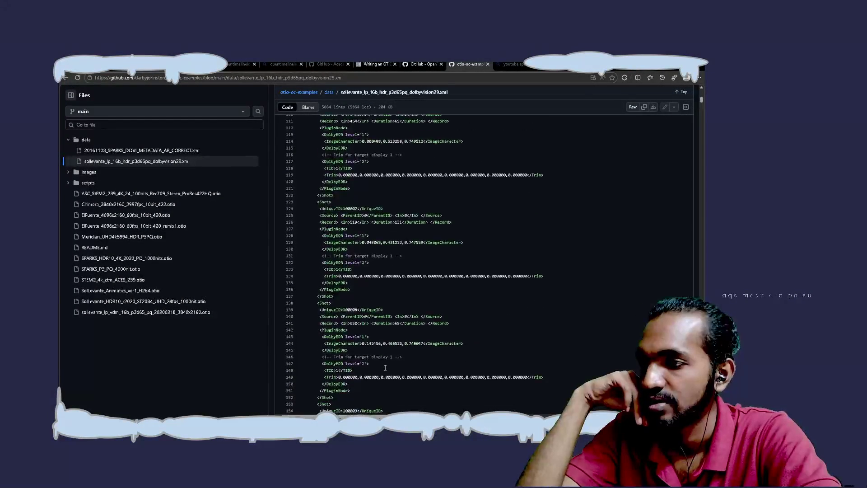
scroll(385, 367, "down", 3)
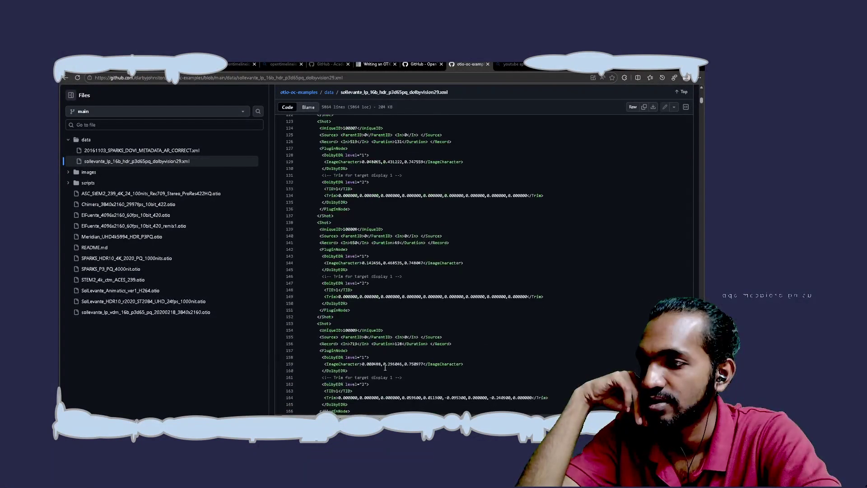
scroll(385, 367, "down", 3)
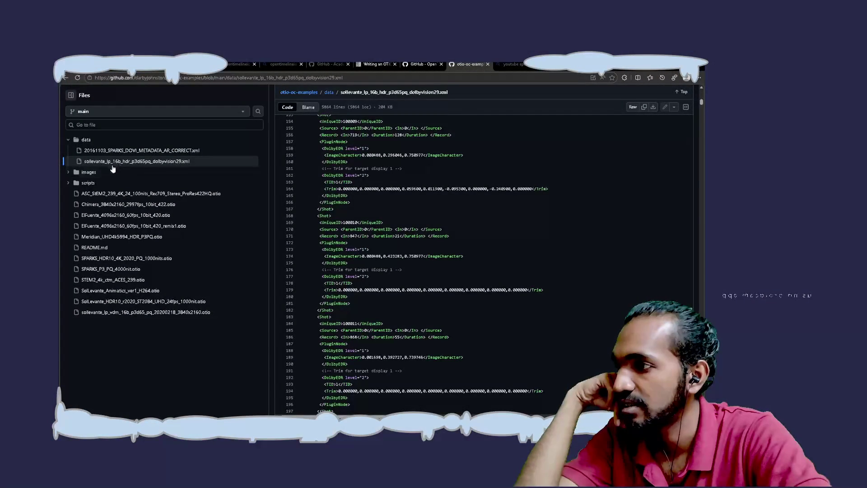
left_click(135, 316)
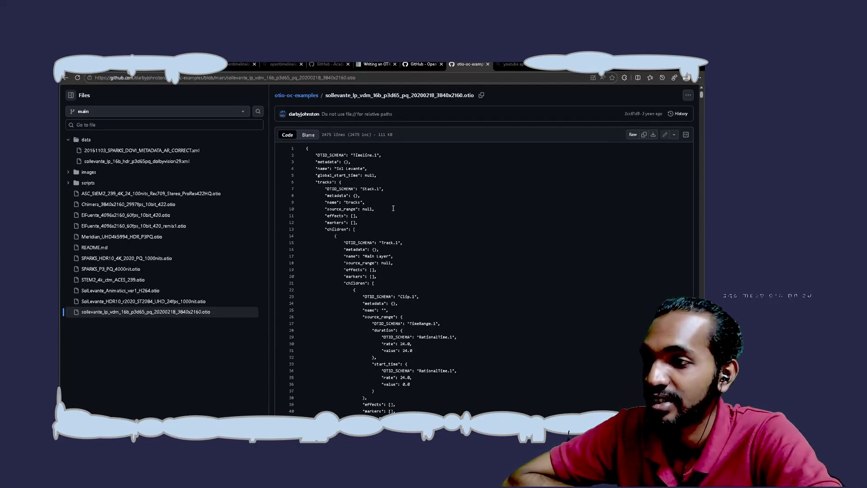
Step: Inspect the .otio JSON's Track and Clip entries with their 24 fps source ranges
scroll(392, 208, "down", 1)
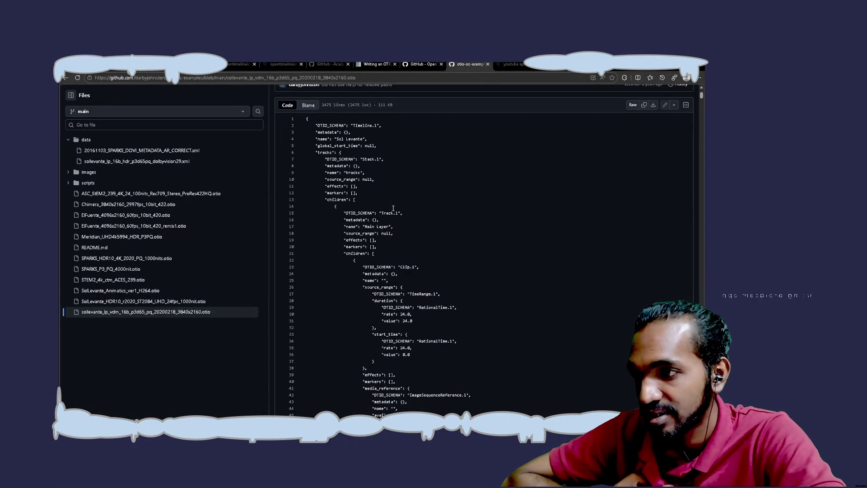
scroll(393, 208, "down", 2)
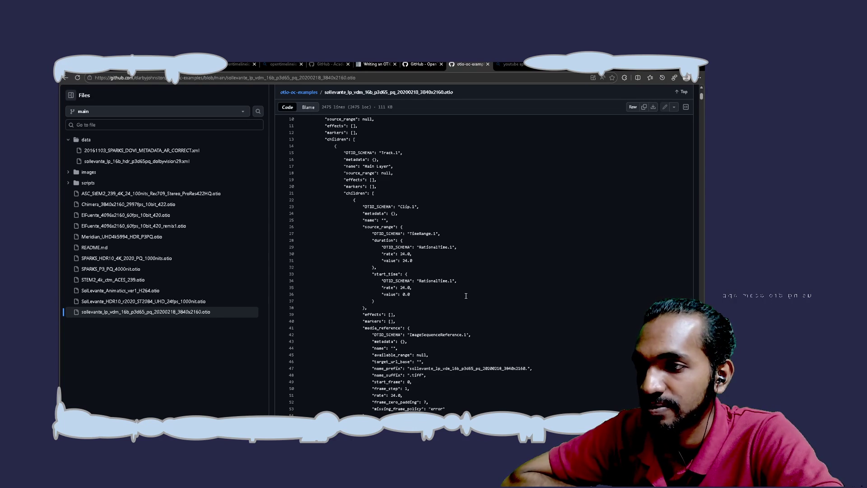
scroll(466, 295, "down", 3)
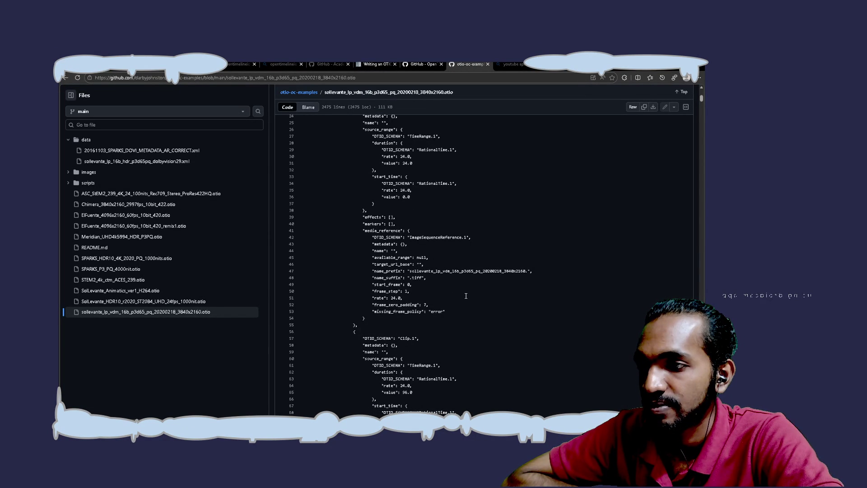
scroll(465, 296, "down", 1)
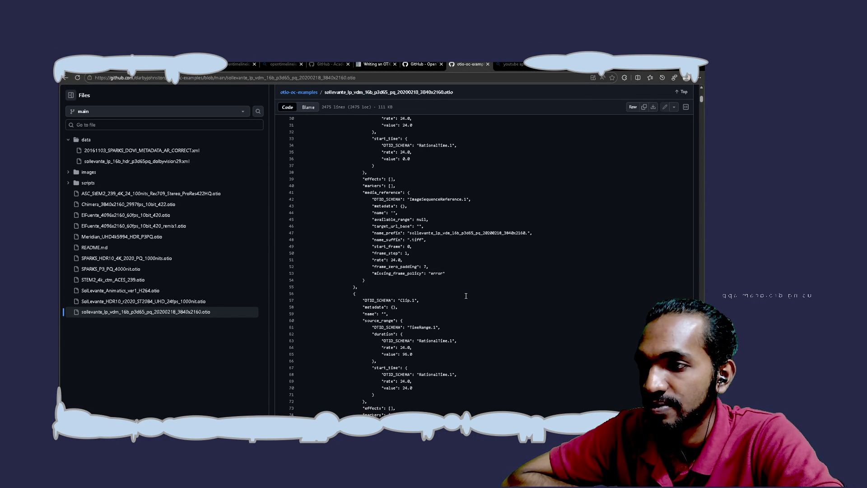
scroll(466, 295, "down", 3)
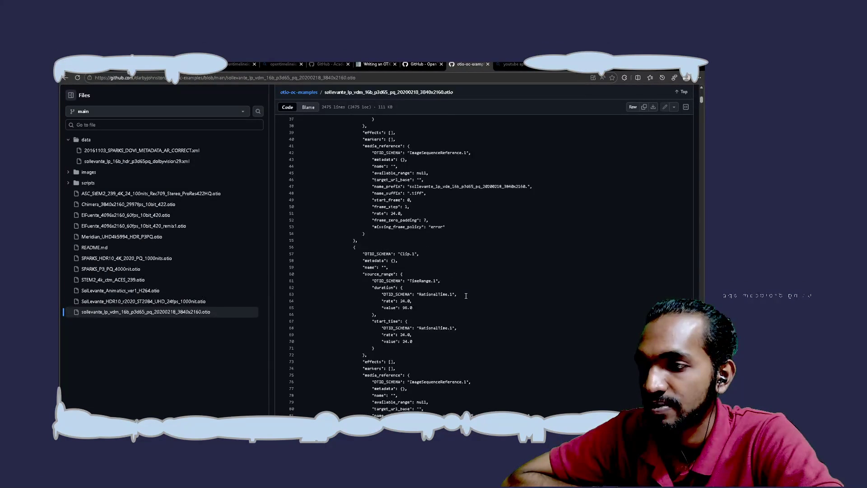
scroll(466, 295, "down", 3)
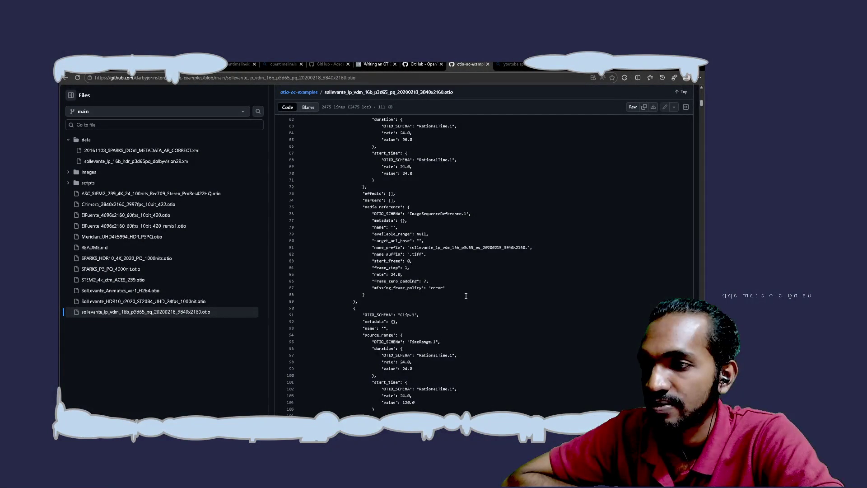
scroll(465, 295, "down", 1)
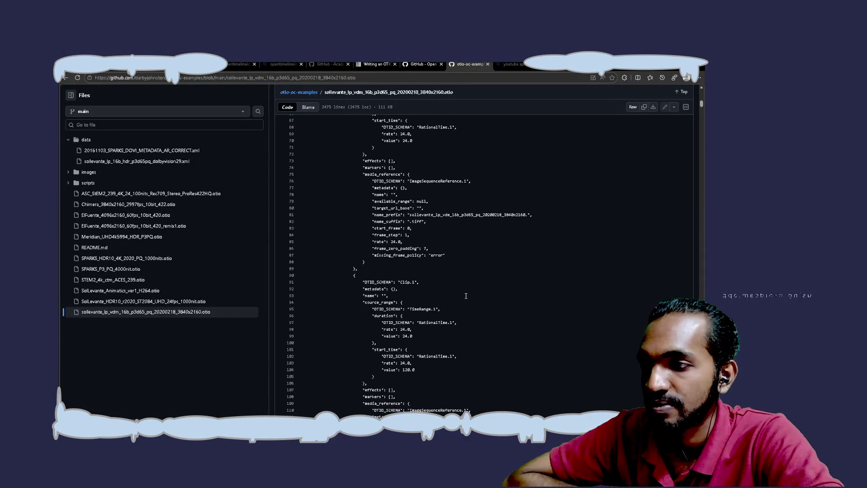
scroll(465, 296, "down", 3)
scroll(466, 295, "down", 3)
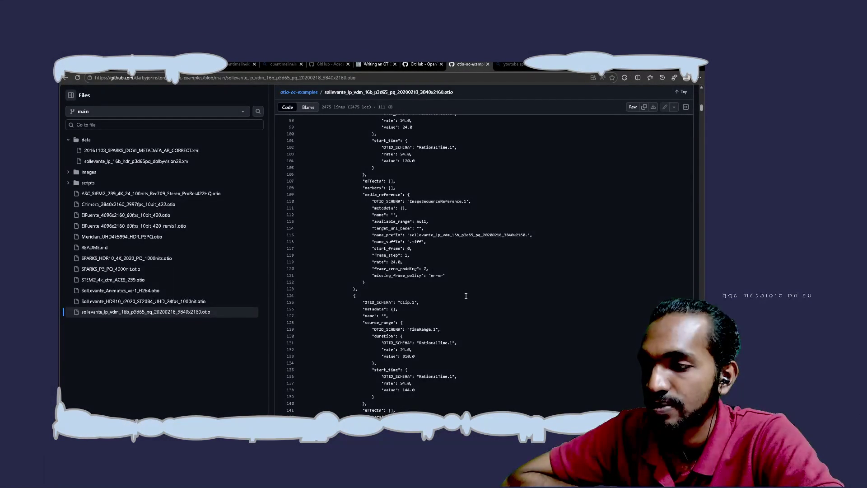
scroll(465, 295, "down", 3)
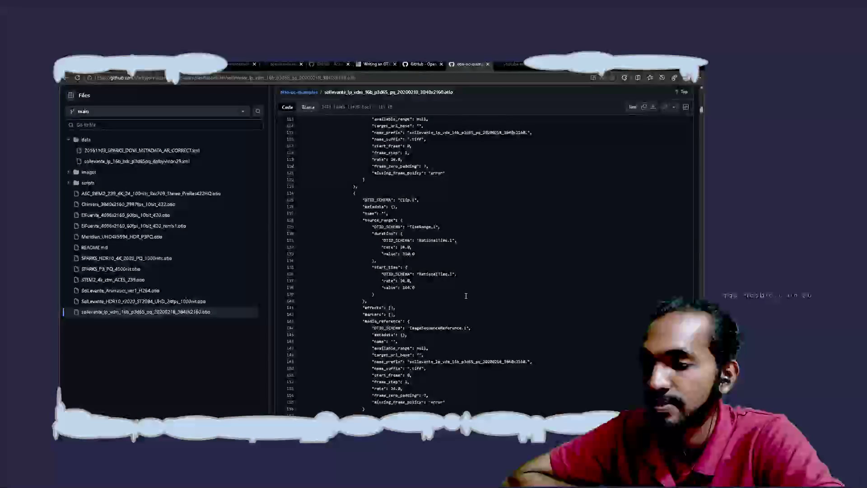
scroll(466, 296, "down", 3)
scroll(466, 295, "down", 3)
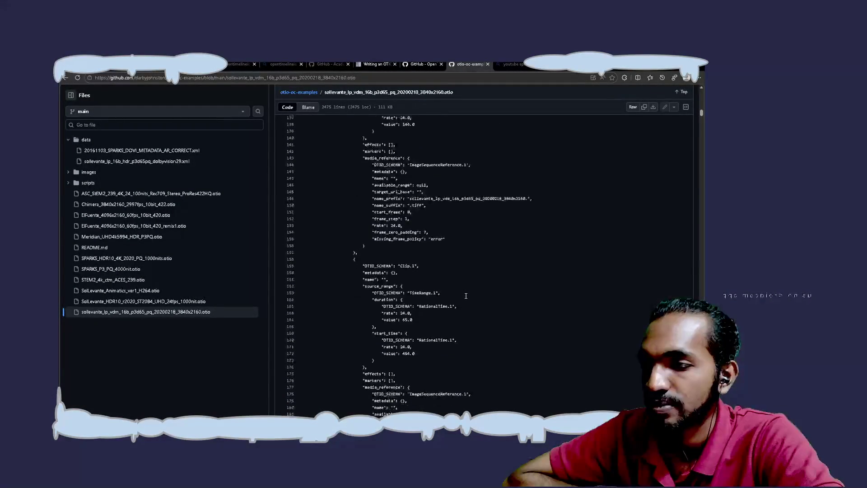
scroll(465, 295, "down", 3)
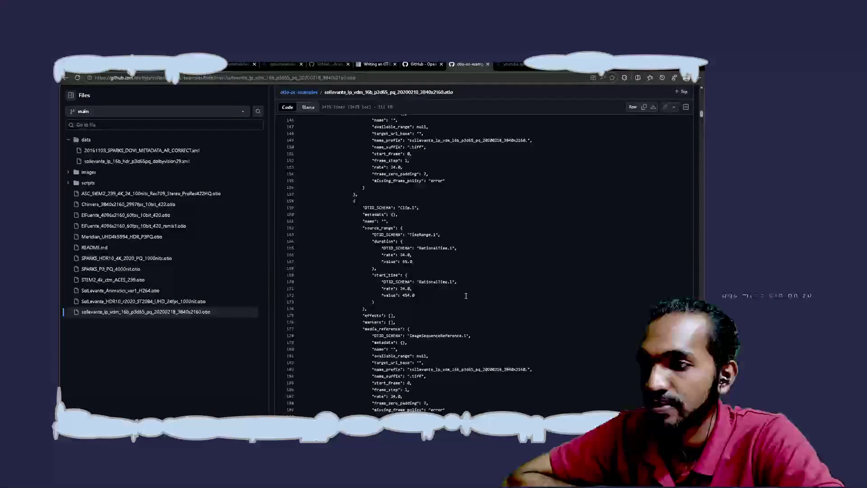
scroll(465, 295, "down", 3)
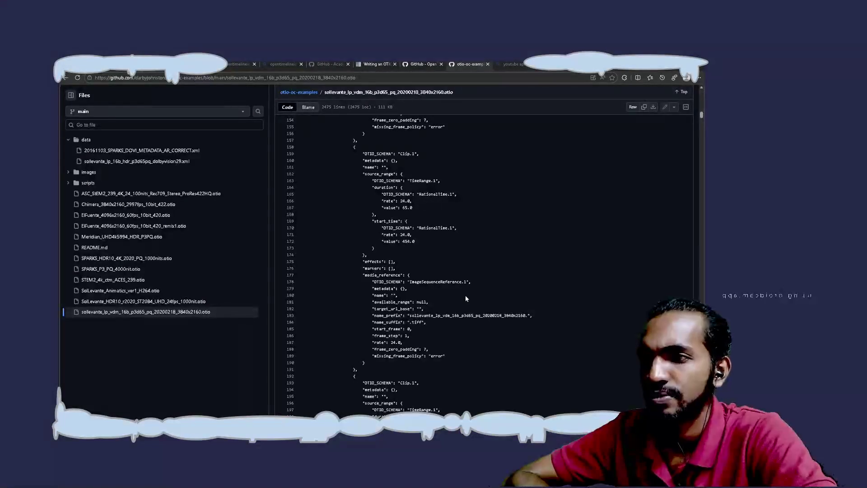
Step: Continue down to the clips' ImageSequenceReference entries pointing to .tiff frames at rate 24.0
left_click(654, 216)
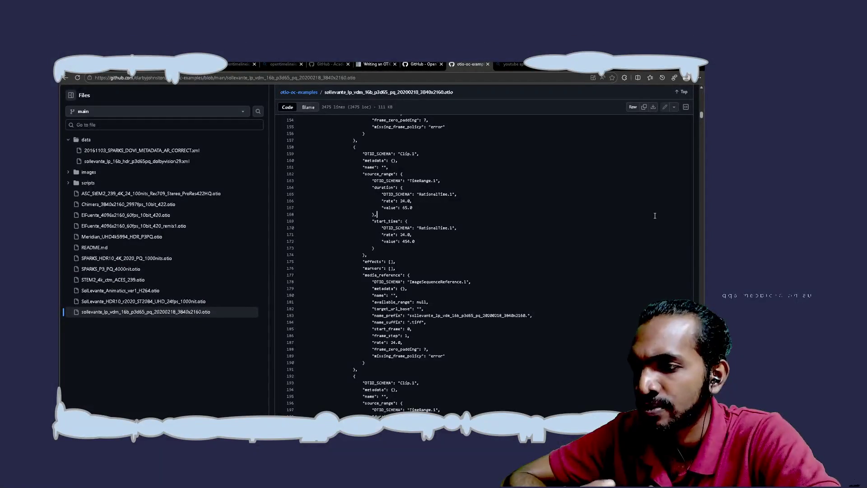
scroll(654, 216, "down", 5)
scroll(655, 215, "down", 3)
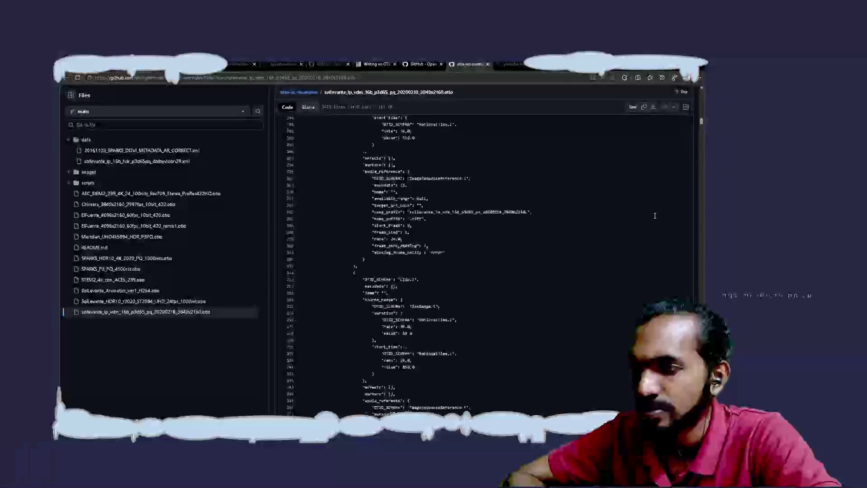
scroll(655, 216, "down", 5)
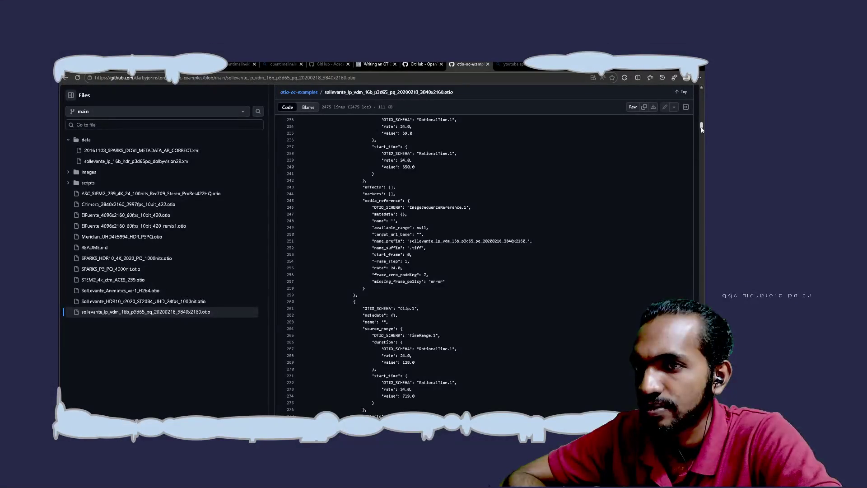
left_click_drag(701, 130, 702, 465)
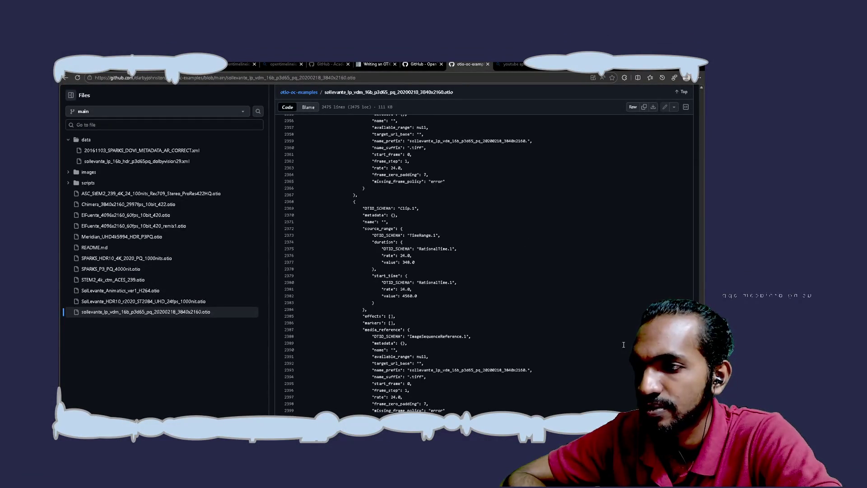
scroll(578, 361, "down", 10)
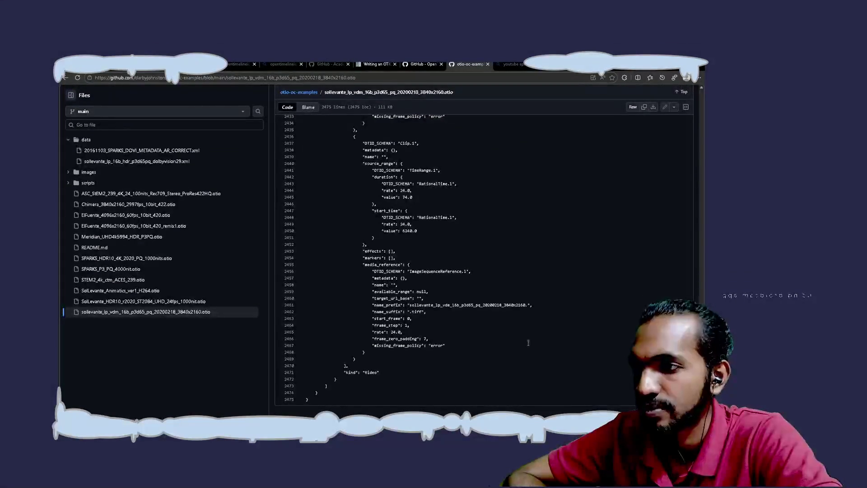
scroll(398, 292, "up", 2)
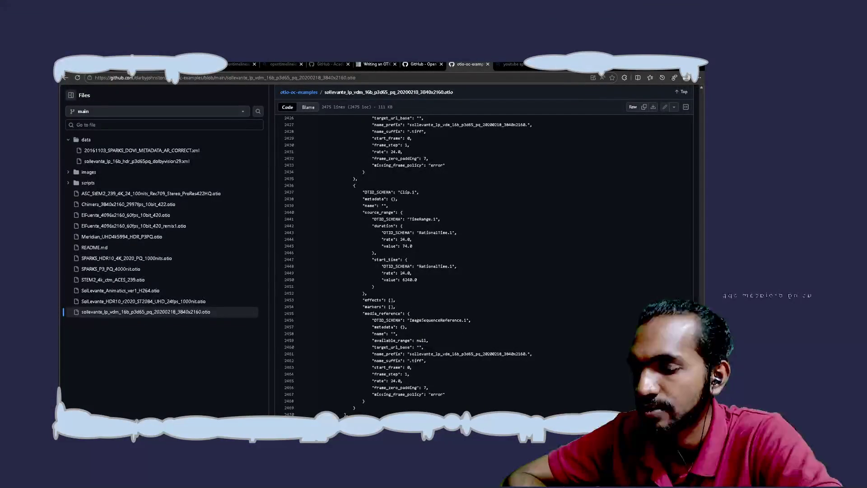
scroll(413, 343, "up", 4)
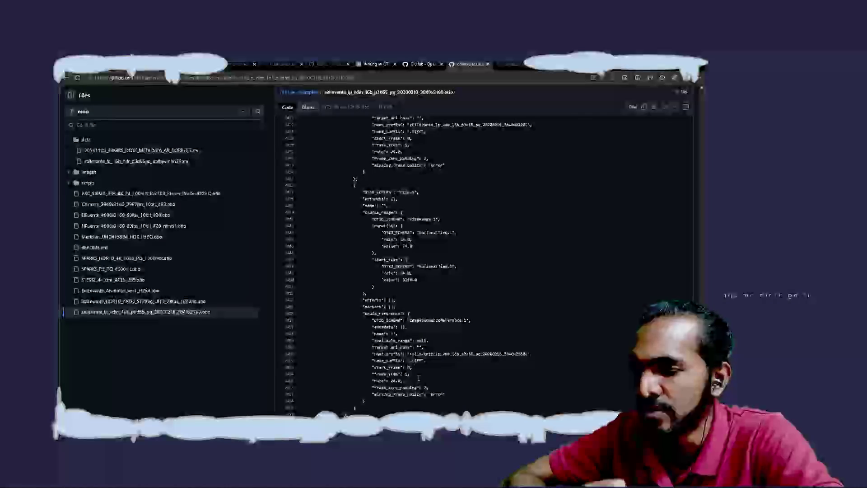
scroll(418, 377, "up", 5)
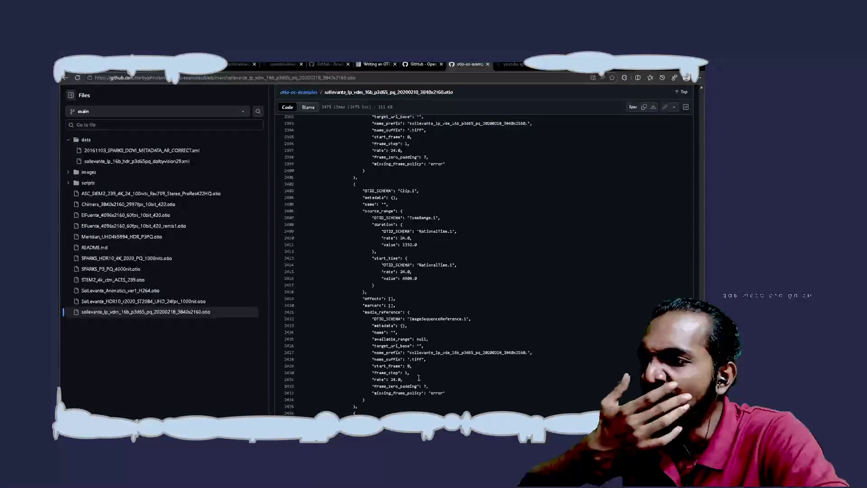
scroll(419, 377, "up", 15)
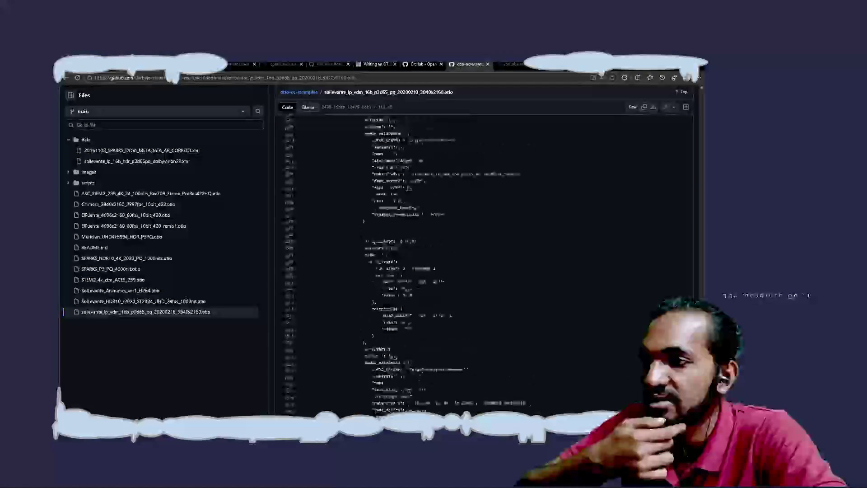
scroll(418, 378, "down", 3)
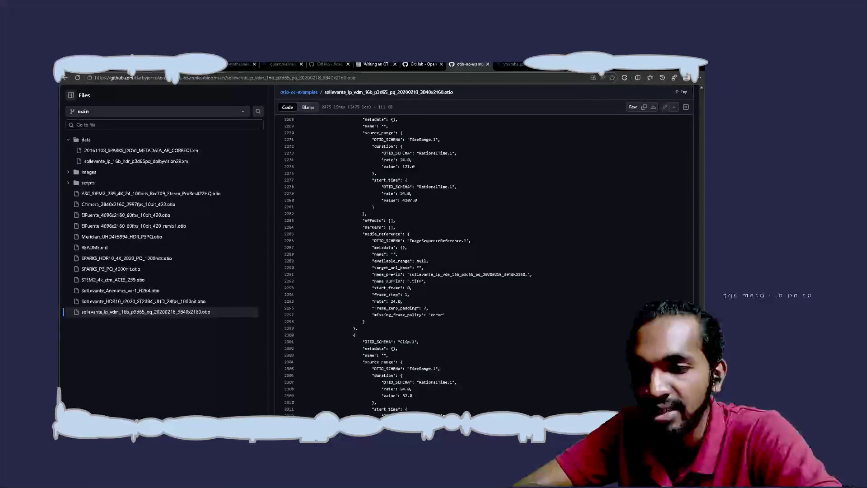
left_click_drag(701, 404, 698, 212)
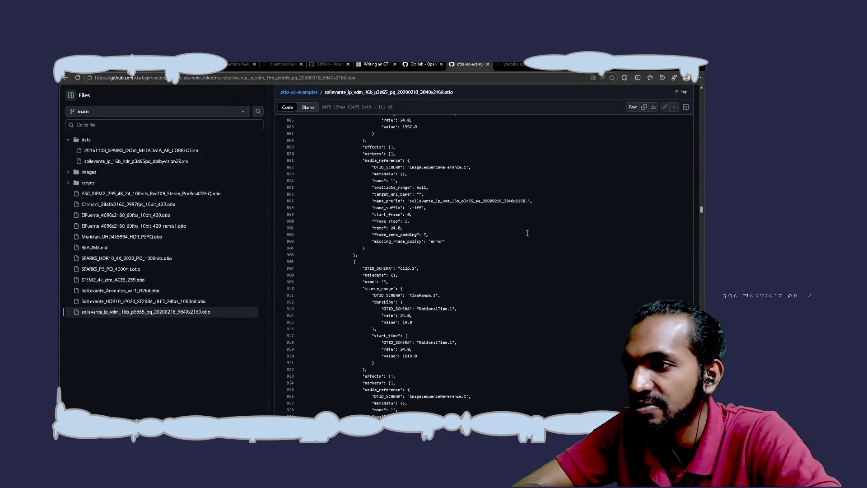
scroll(450, 342, "down", 4)
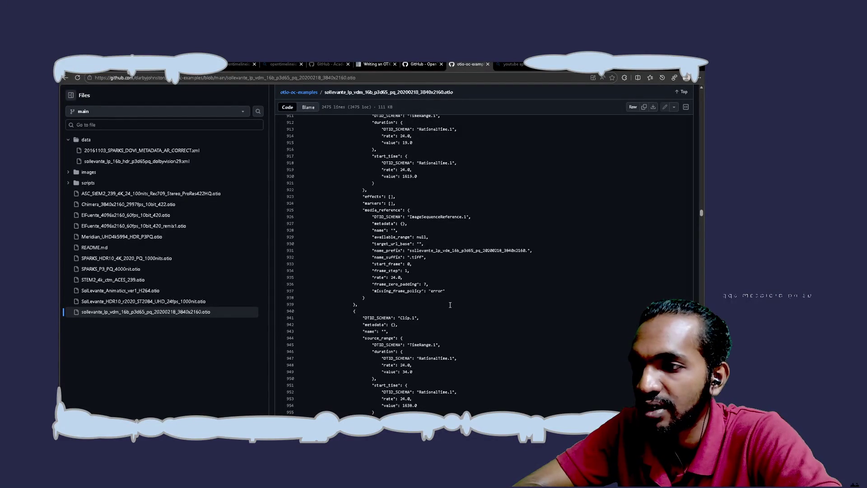
scroll(450, 305, "up", 2)
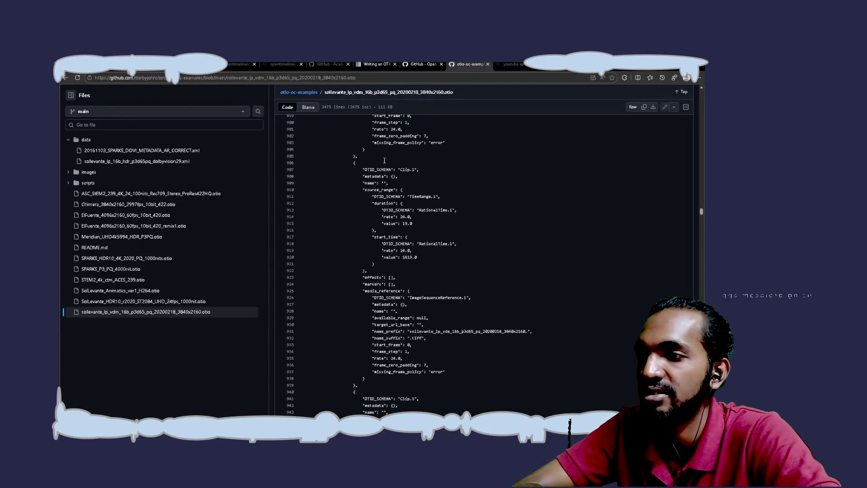
scroll(429, 257, "up", 20)
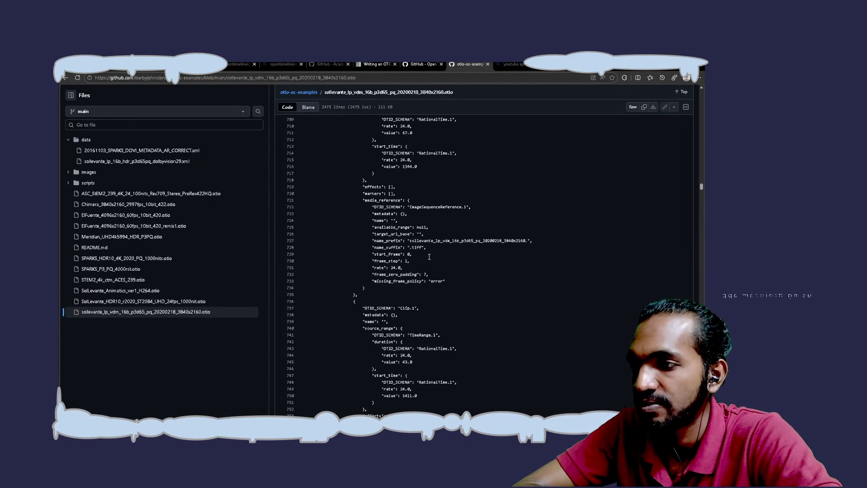
scroll(429, 256, "up", 4)
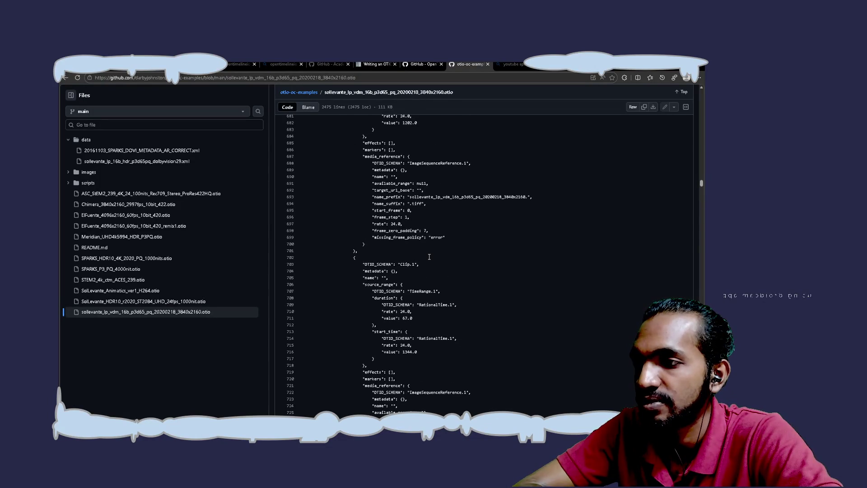
scroll(429, 257, "up", 7)
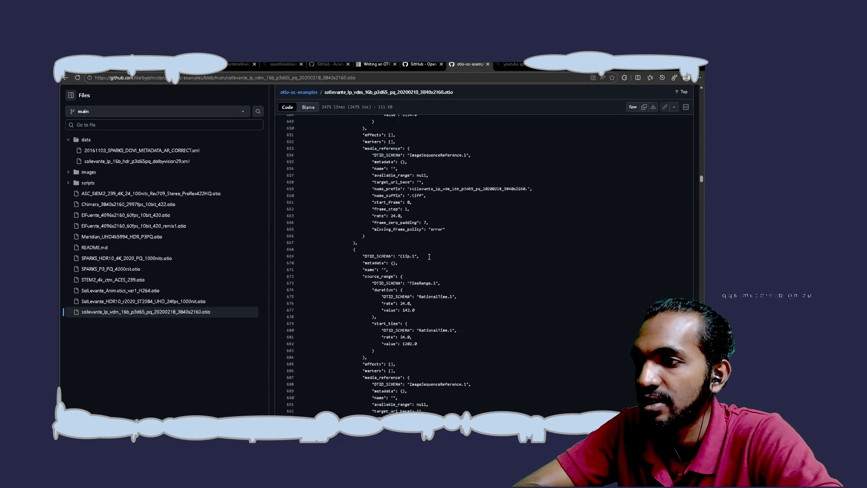
scroll(428, 257, "up", 5)
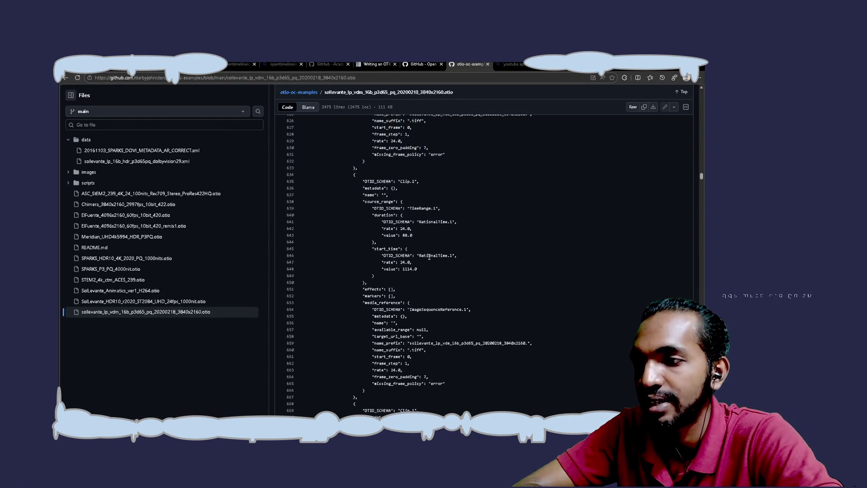
scroll(428, 257, "up", 7)
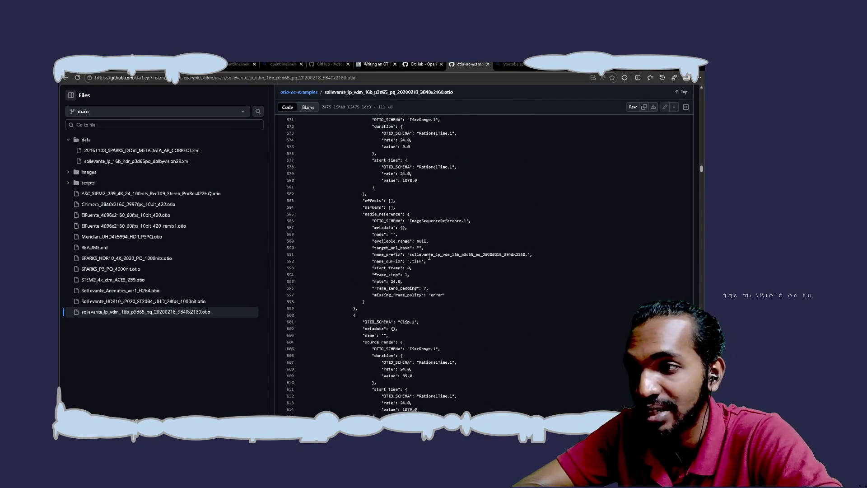
scroll(429, 257, "up", 8)
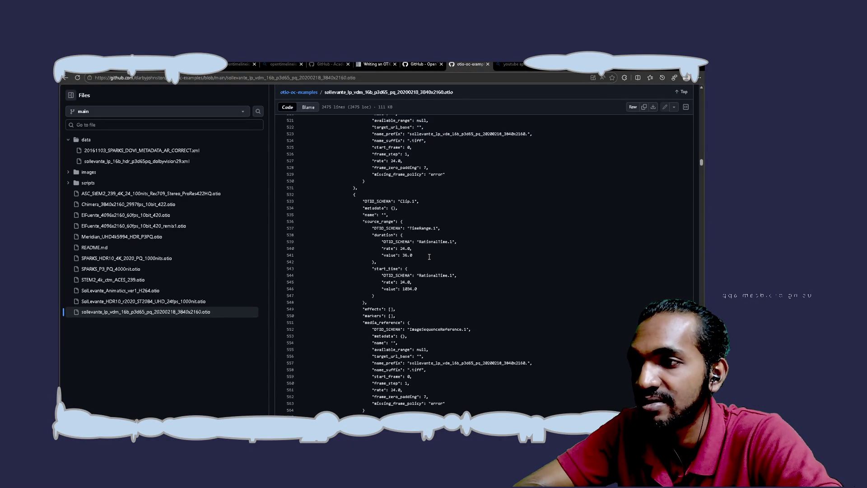
scroll(429, 257, "up", 11)
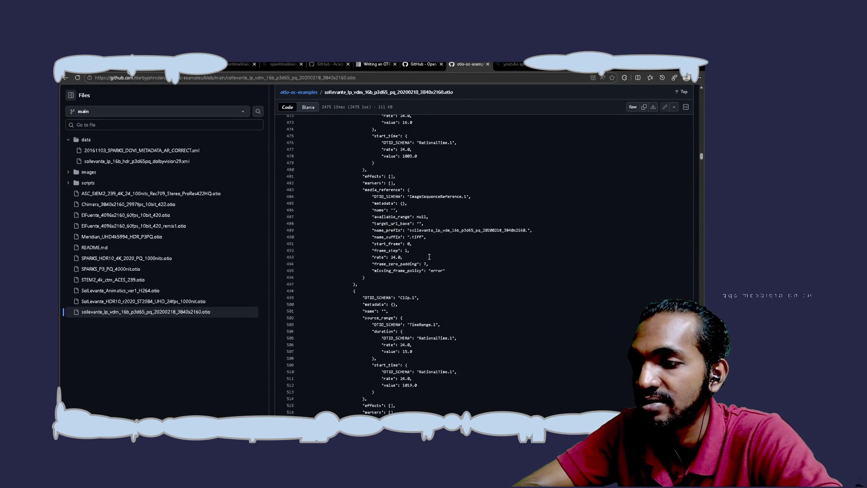
scroll(429, 257, "up", 5)
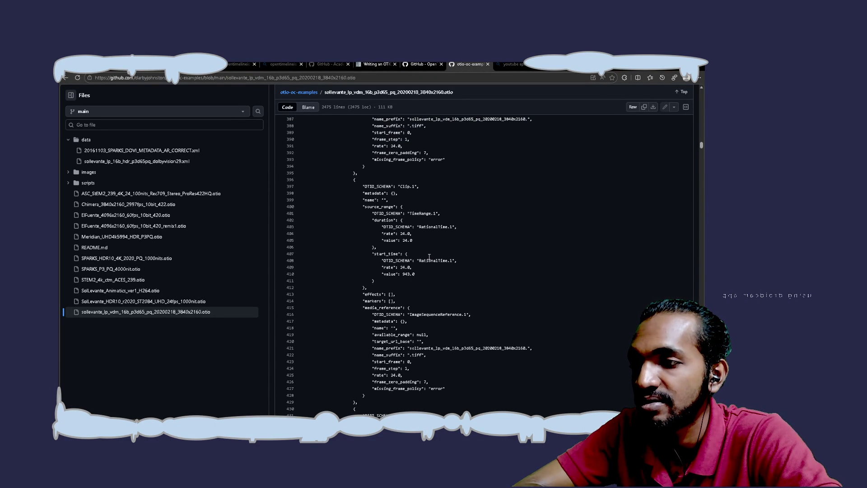
scroll(429, 256, "down", 2)
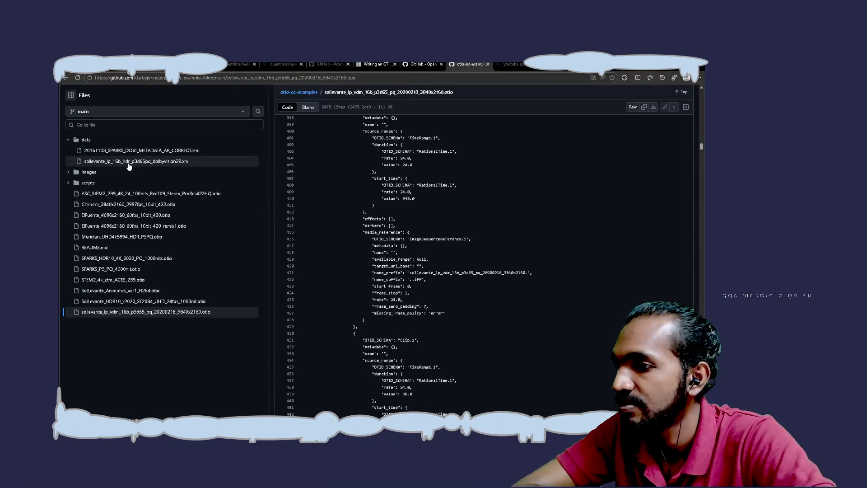
left_click(129, 163)
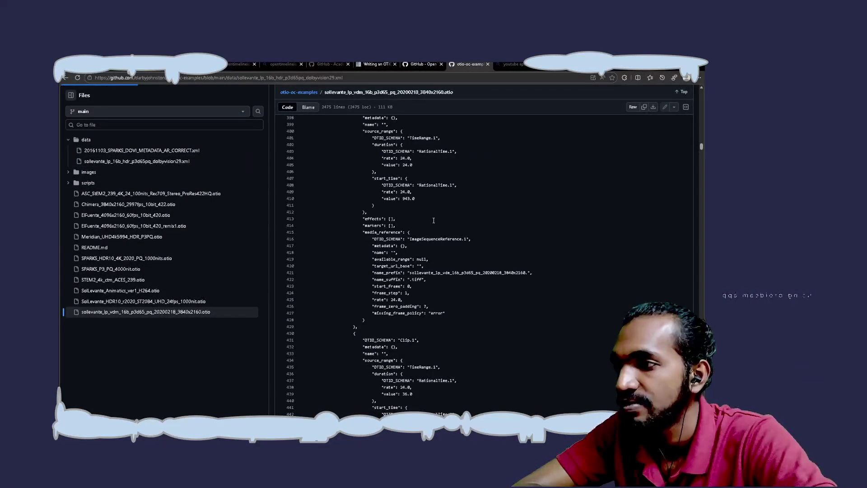
Step: Skim the Dolby Vision XML metadata, then bring up the raven repository README
scroll(434, 220, "down", 3)
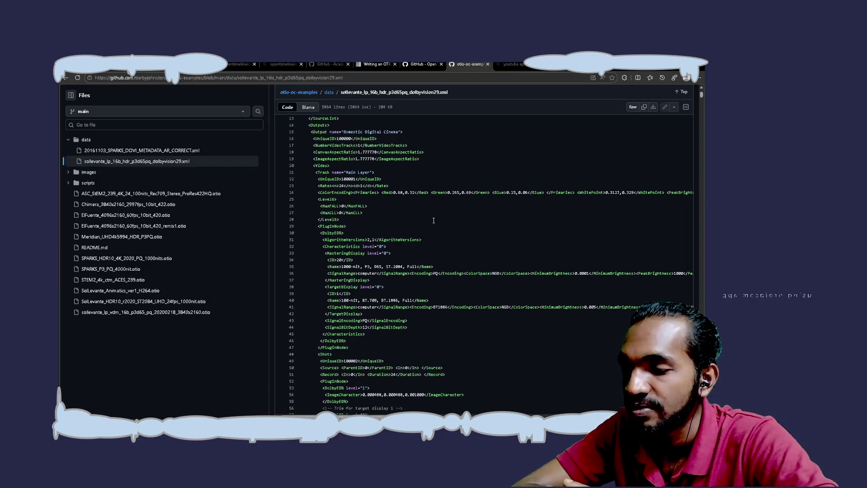
scroll(433, 220, "down", 2)
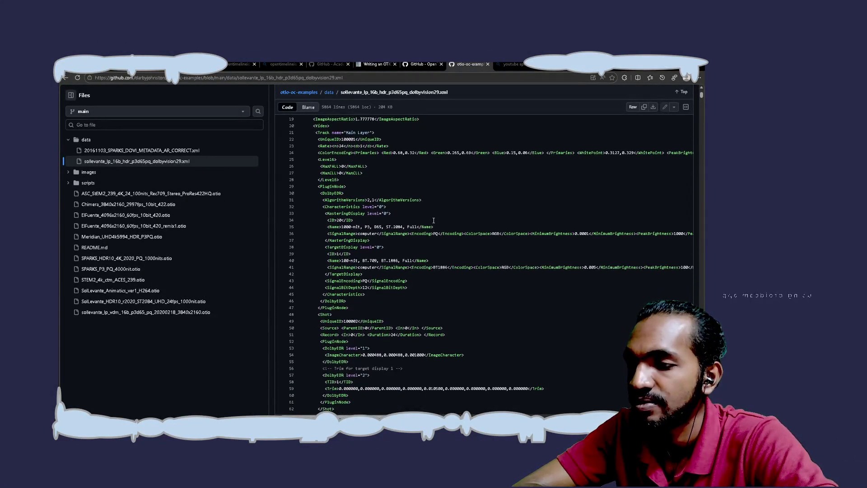
scroll(433, 220, "down", 2)
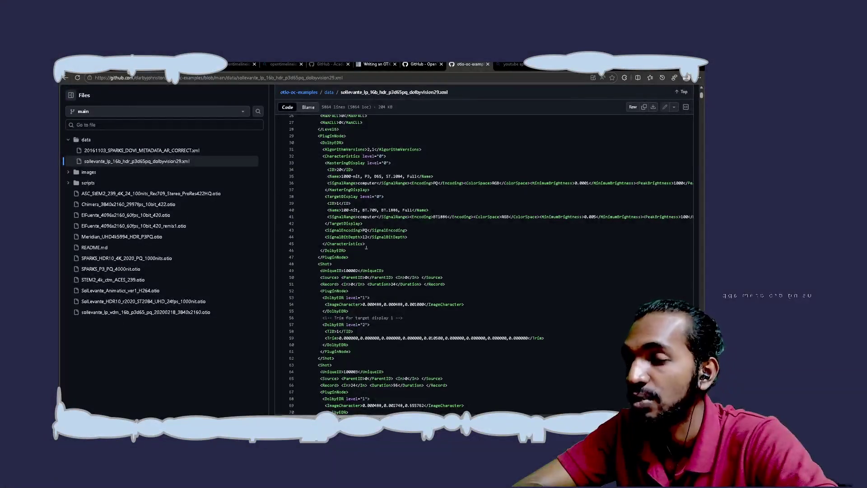
left_click(423, 65)
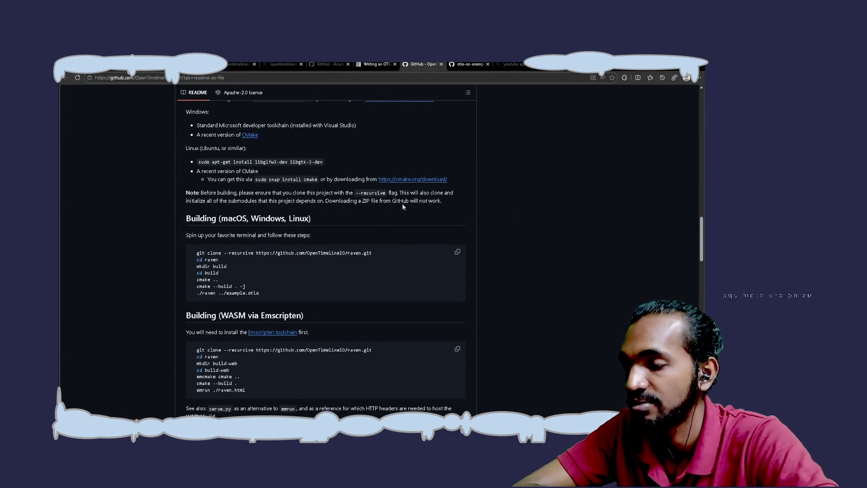
Step: Go to the main OpenTimelineIO README and scroll to its supported VFX platforms and Python versions
left_click(375, 64)
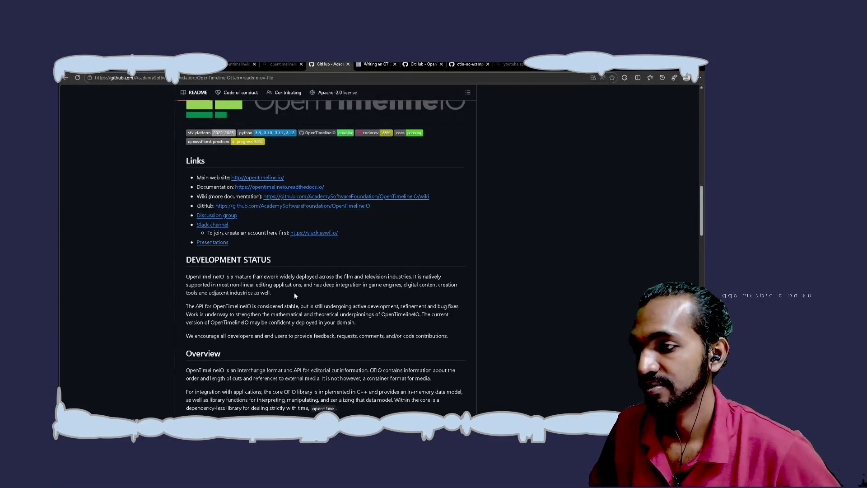
scroll(294, 294, "down", 3)
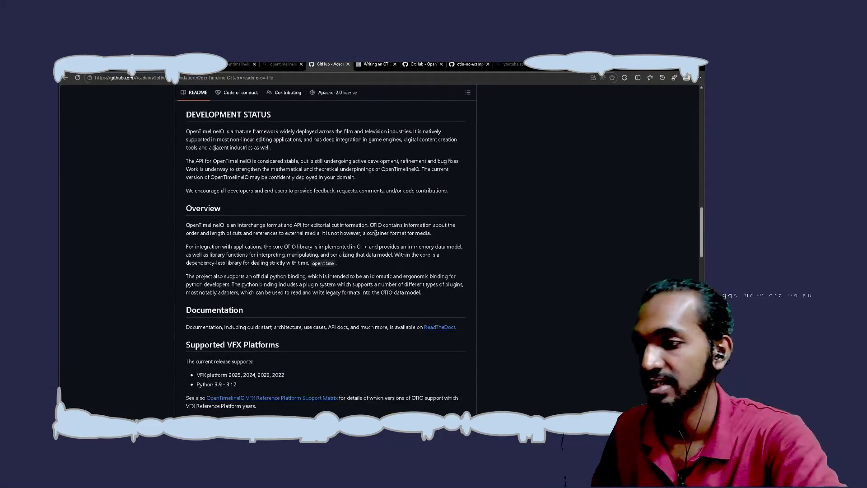
scroll(376, 233, "down", 2)
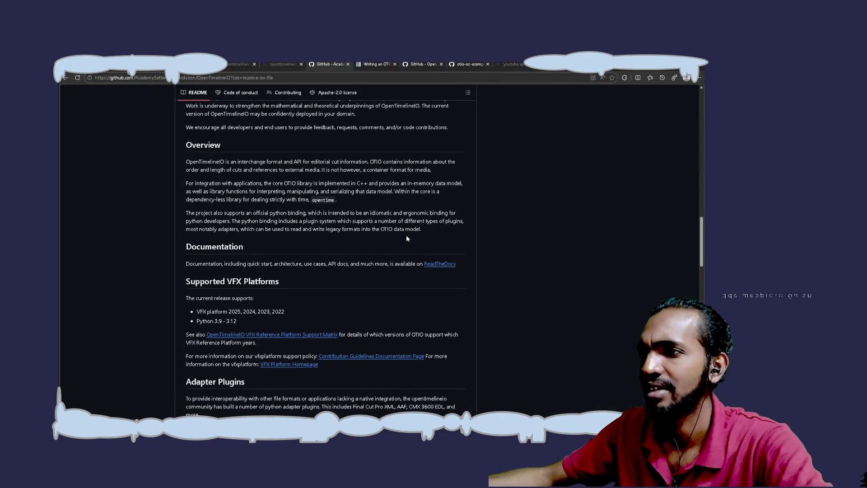
key("alt+Tab")
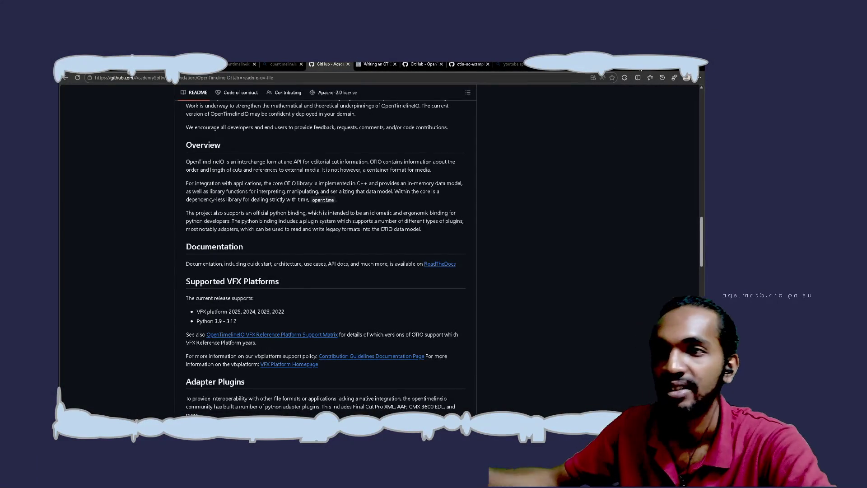
key("ctrl+t")
key("ctrl+t")
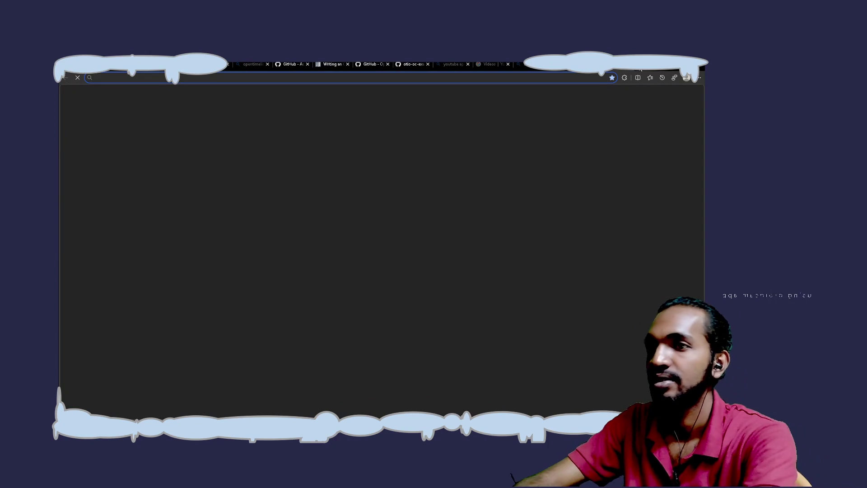
Step: Search Bing for 'aaf format' and read the Advanced Authoring Format summary
type("aaf fpr.at")
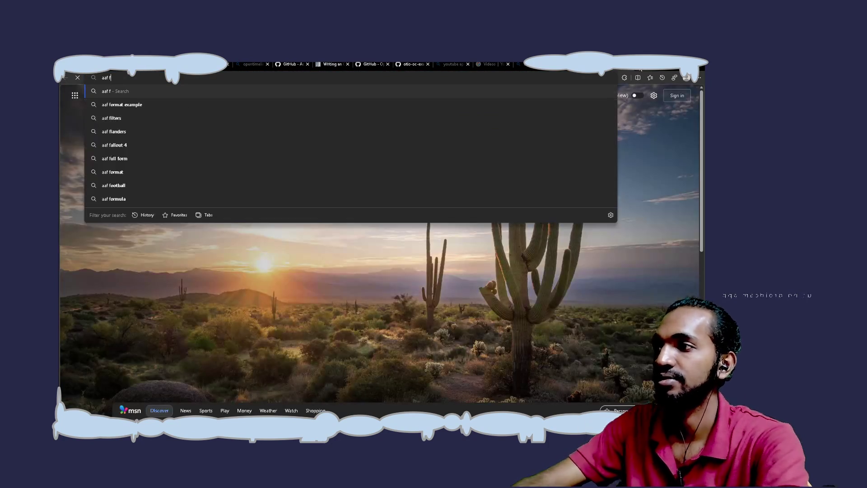
key("BackSpace")
key("BackSpace")
key("BackSpace")
type("ormat")
key("Return")
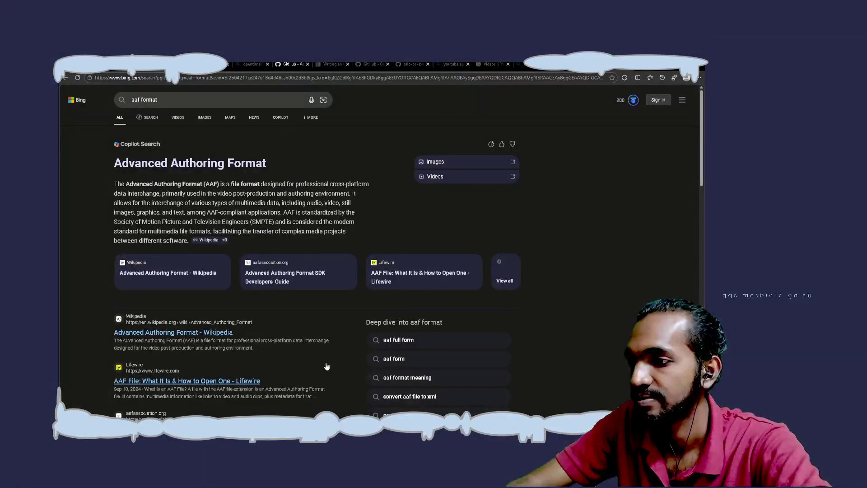
scroll(326, 365, "down", 2)
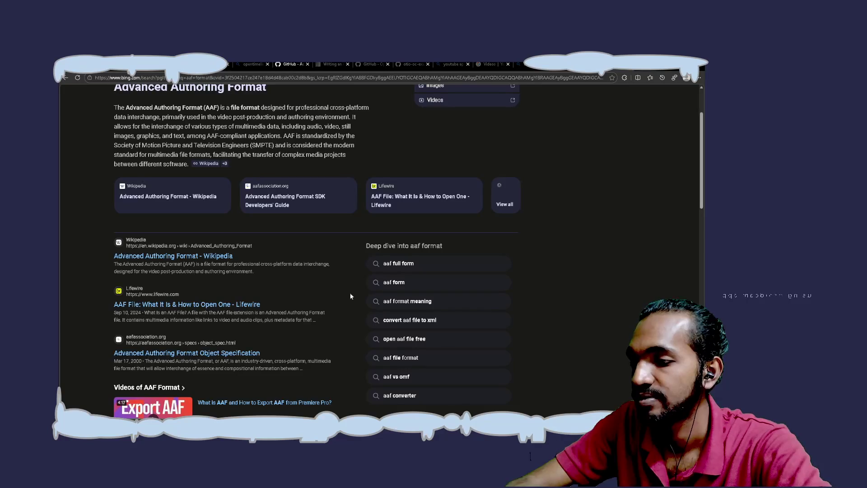
scroll(351, 359, "down", 3)
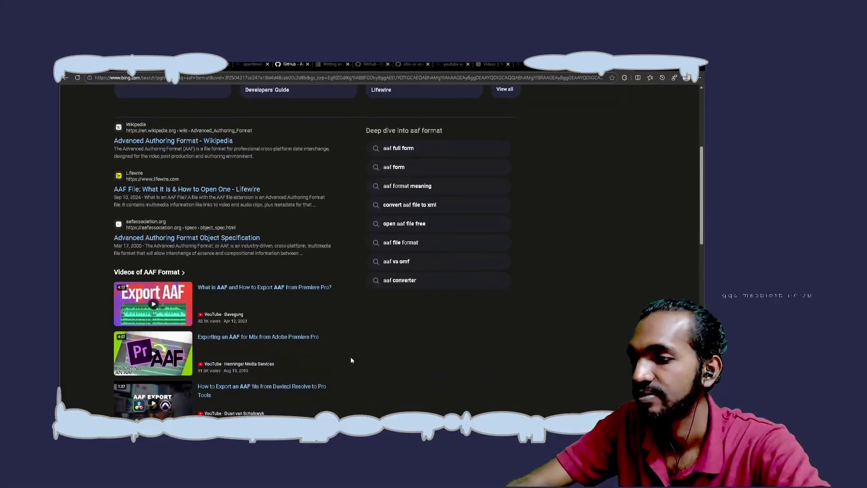
scroll(351, 360, "up", 5)
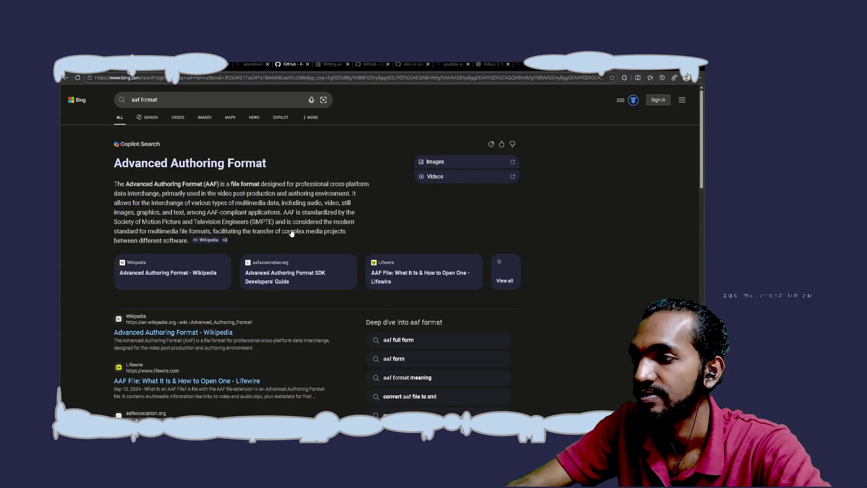
mouse_move(291, 232)
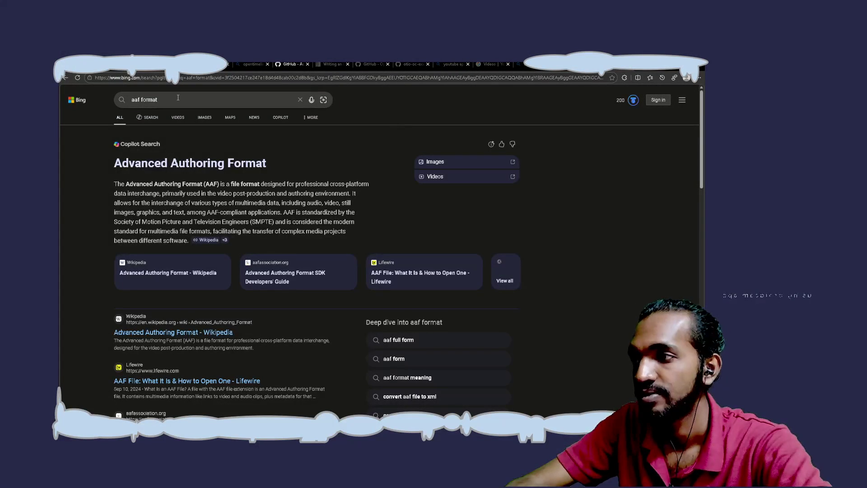
Step: Search Bing for 'aaf vs otio vs edl', then extend the query to 'aaf vs otio vs edl vs xml'
key("BackSpace")
key("BackSpace")
key("BackSpace")
type("vs otio")
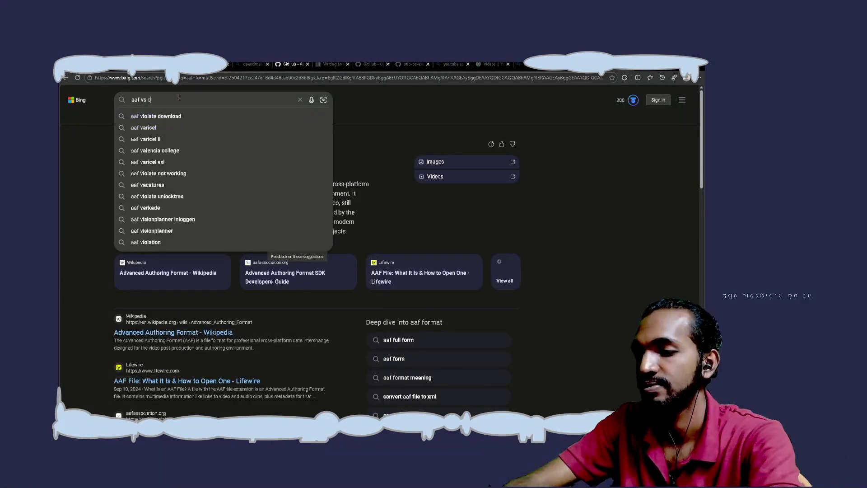
type(" v")
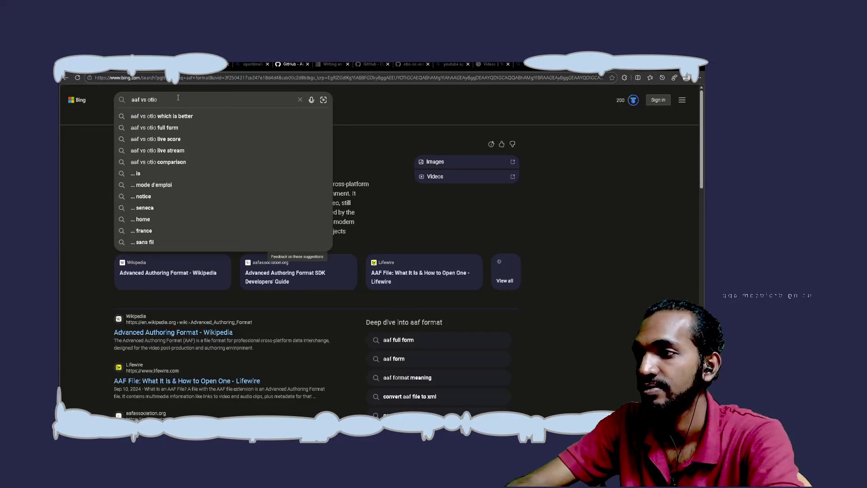
type("s edl")
key("Return")
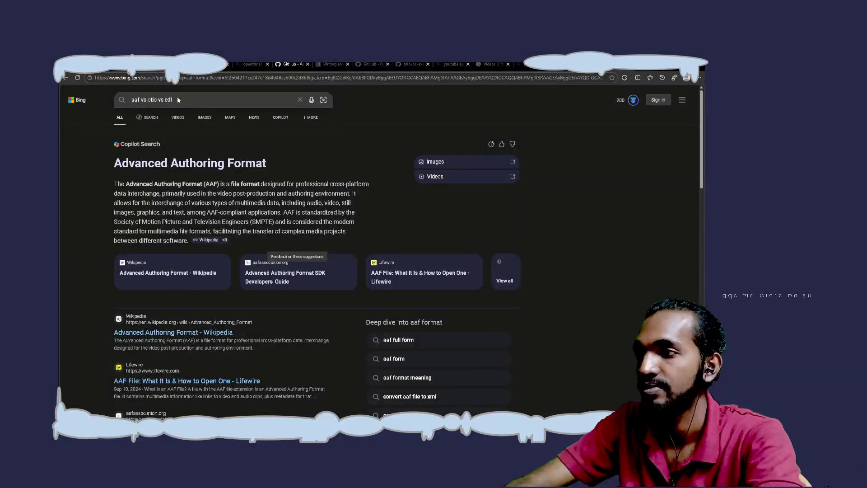
left_click(178, 99)
type("vs xml")
key("Return")
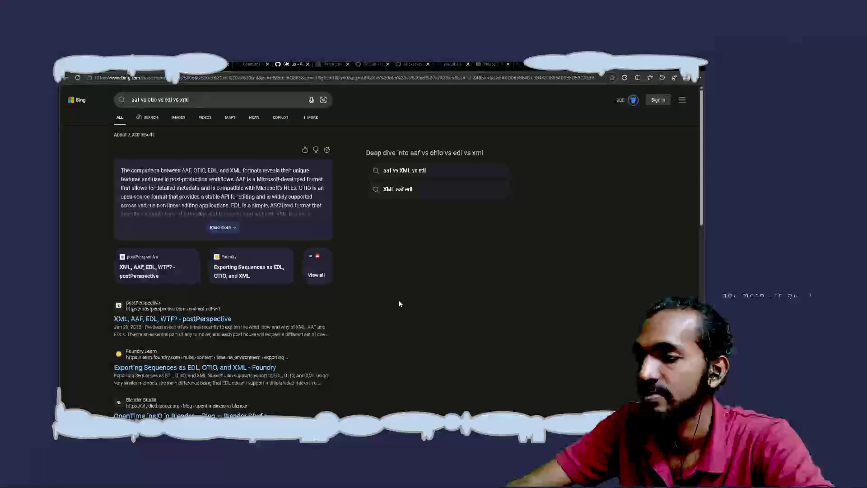
Step: Expand the AI summary comparing the four timeline formats and read through it
left_click(220, 227)
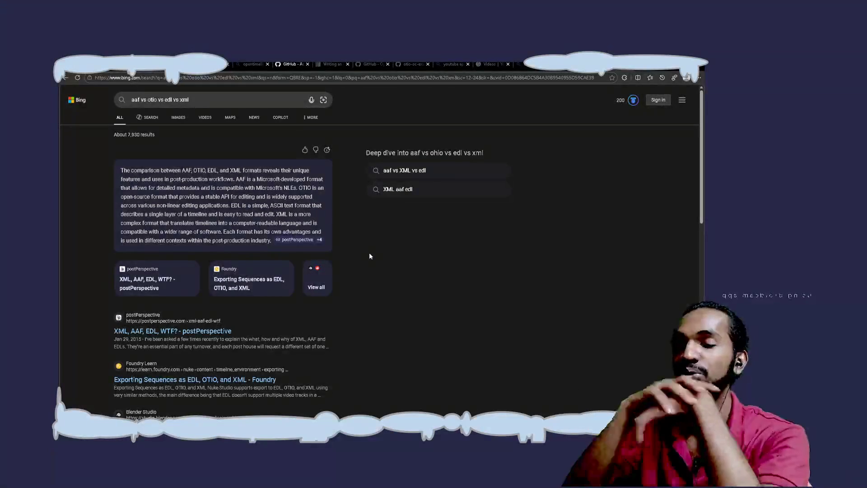
scroll(370, 254, "down", 2)
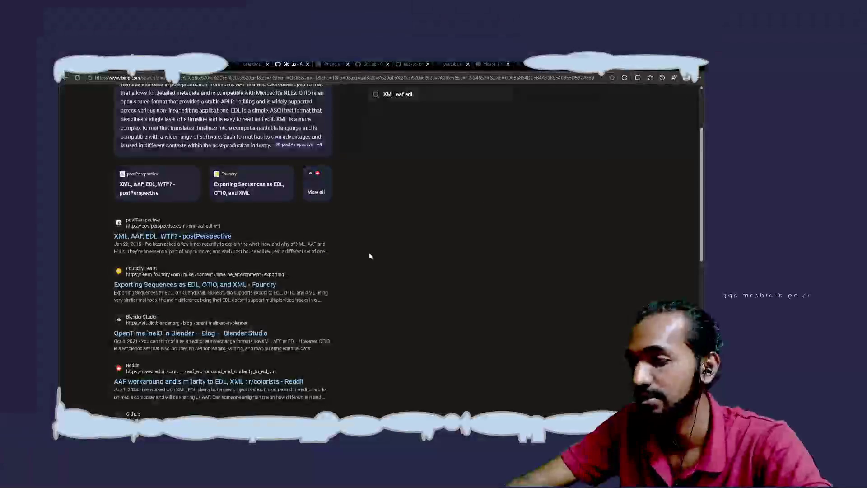
scroll(369, 256, "up", 1)
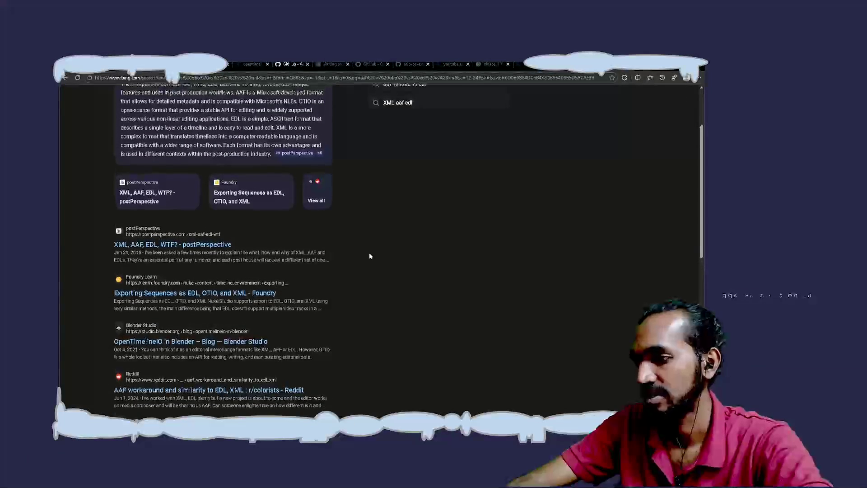
scroll(369, 256, "up", 1)
scroll(370, 256, "down", 2)
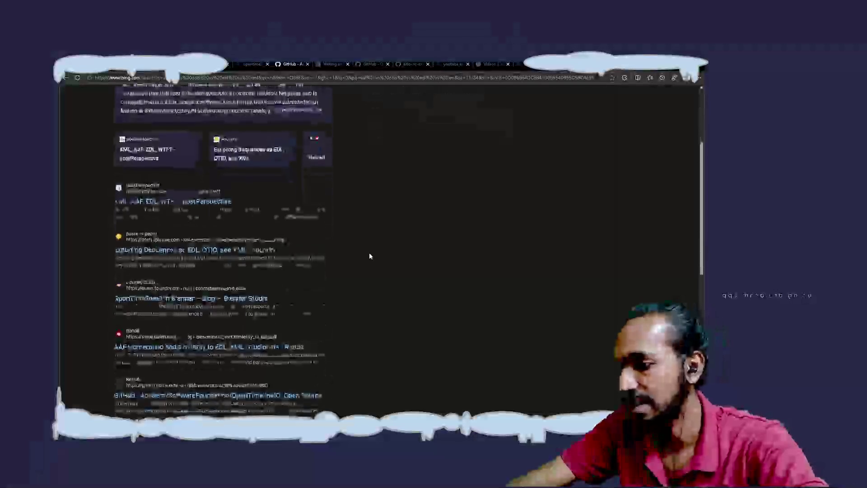
scroll(369, 256, "down", 2)
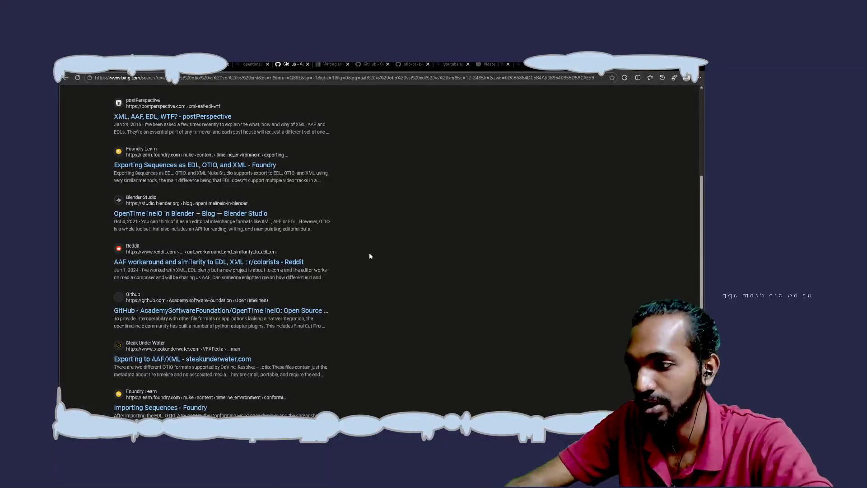
scroll(369, 256, "up", 5)
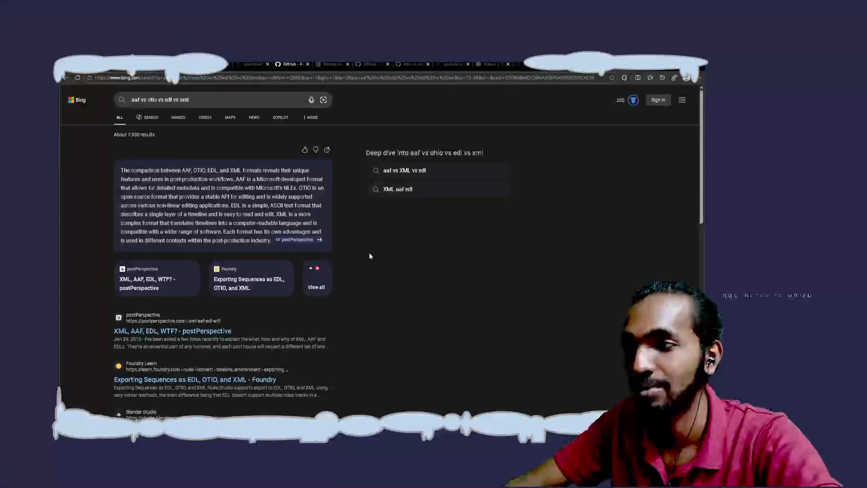
scroll(369, 256, "down", 1)
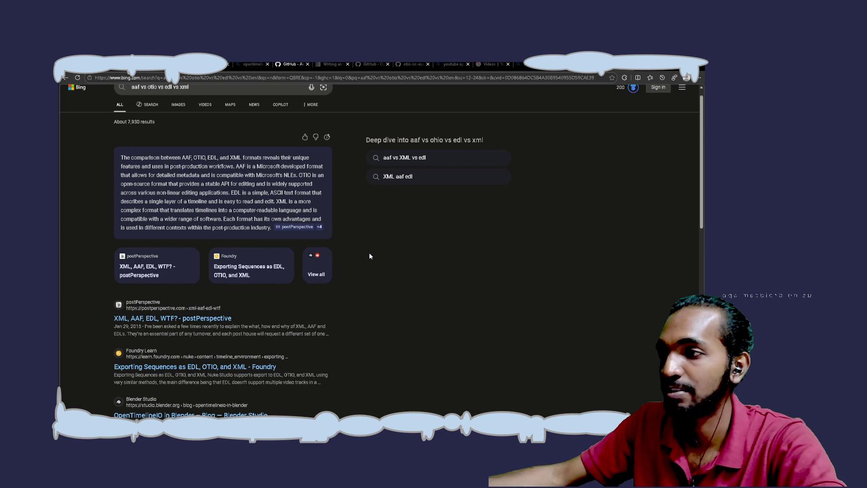
Step: Open the summary's cited postPerspective source in a new tab and switch to it
scroll(369, 256, "down", 3)
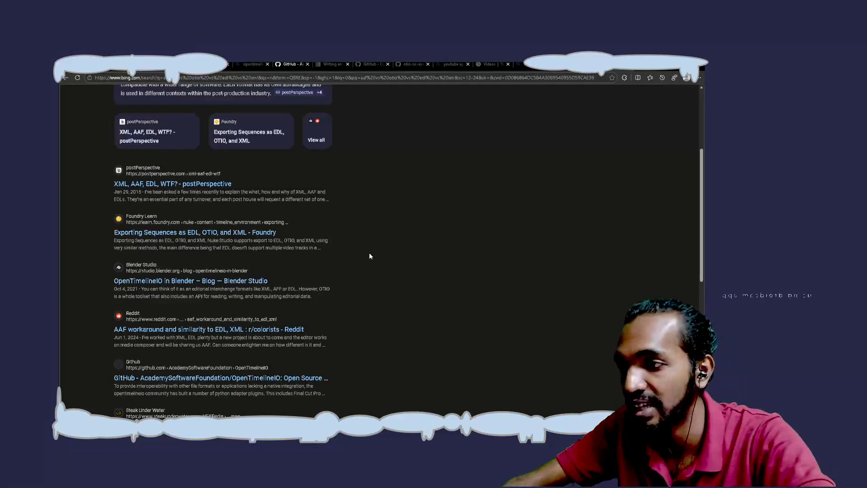
scroll(369, 256, "up", 2)
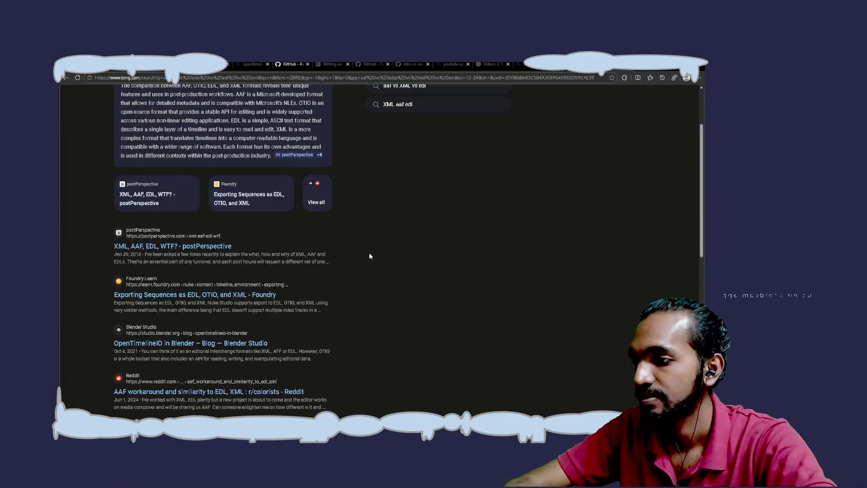
scroll(369, 256, "down", 4)
scroll(369, 256, "up", 6)
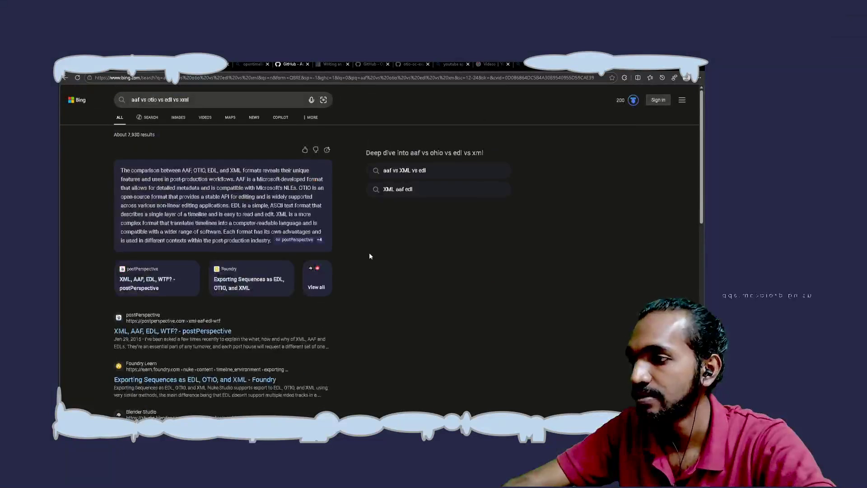
mouse_move(306, 241)
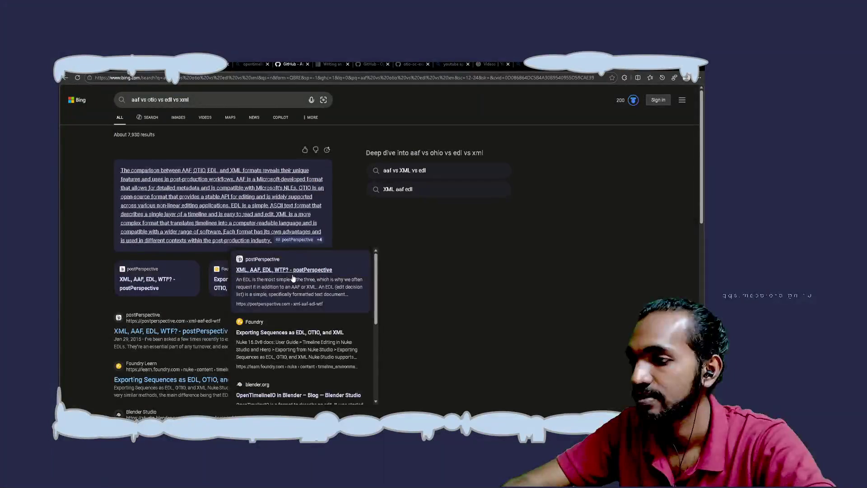
scroll(304, 343, "down", 2)
scroll(304, 343, "down", 2)
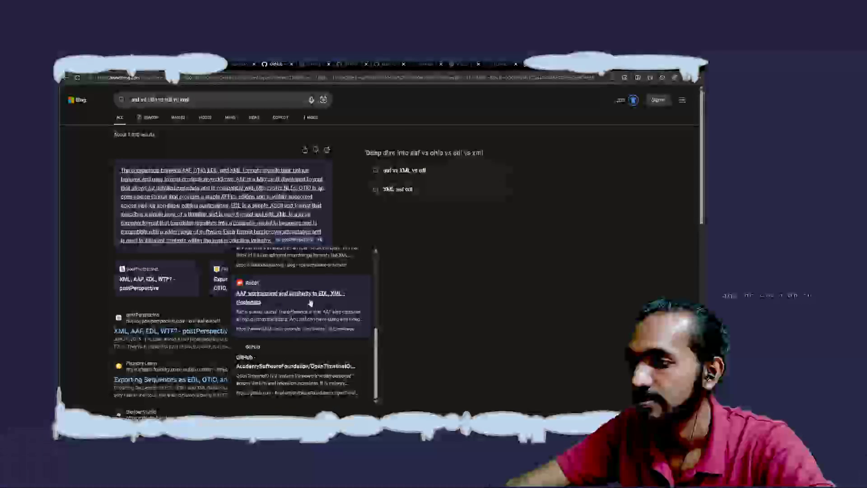
middle_click(299, 293)
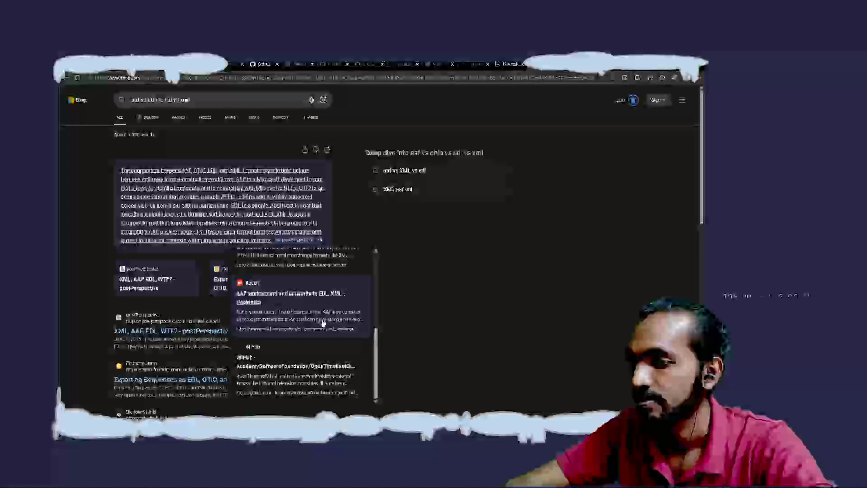
scroll(316, 316, "down", 2)
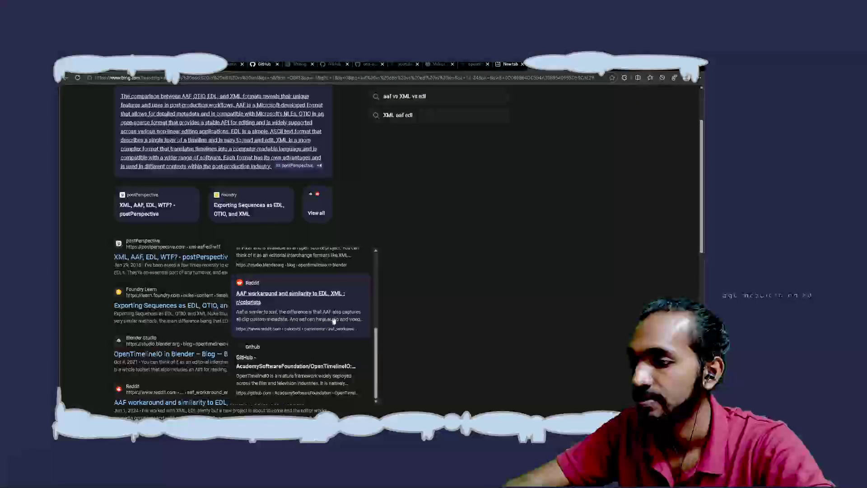
key("ctrl+Tab")
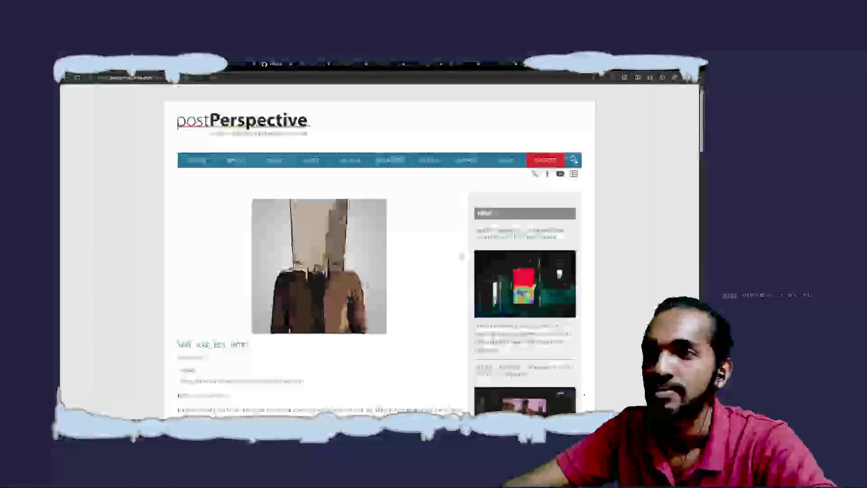
Step: Copy the postPerspective article's web address and return to the Neovim notes
scroll(462, 256, "down", 2)
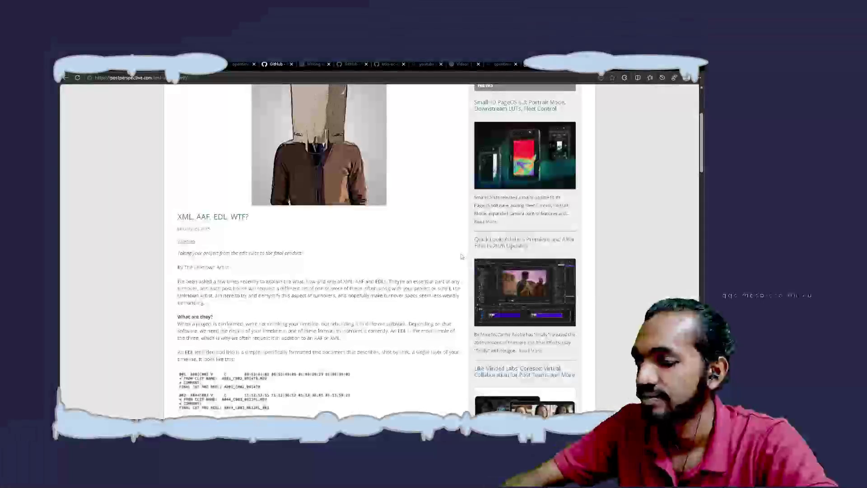
key("ctrl+l")
key("BackSpace")
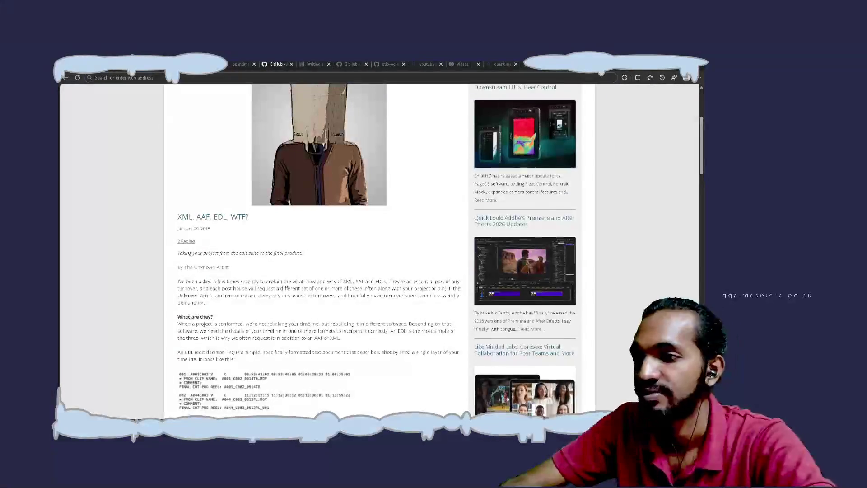
key("alt+Tab")
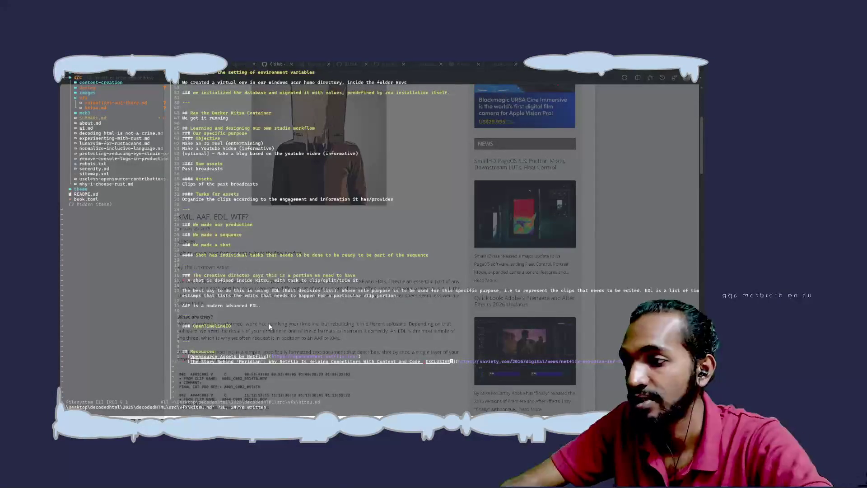
Step: Add blank lines below the OpenTimelineIO heading in kitsu.md
left_click(269, 323)
key("A")
key("Return")
key("Return")
key("Return")
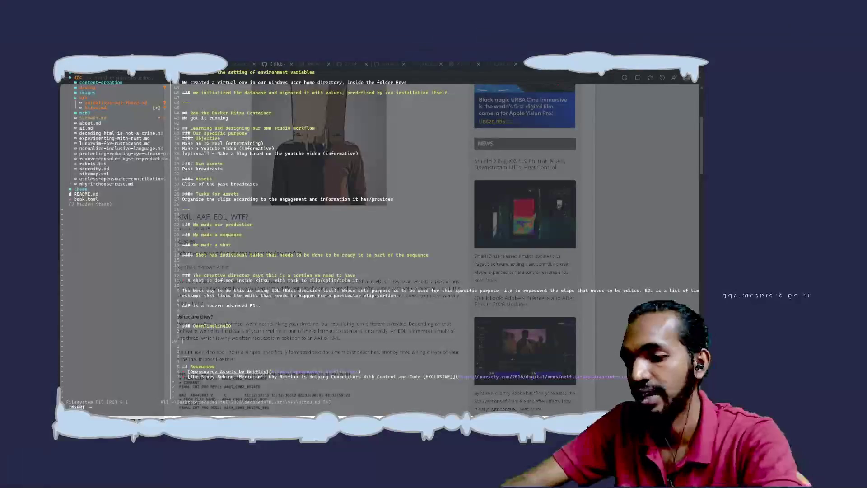
type("---")
key("Return")
key("Return")
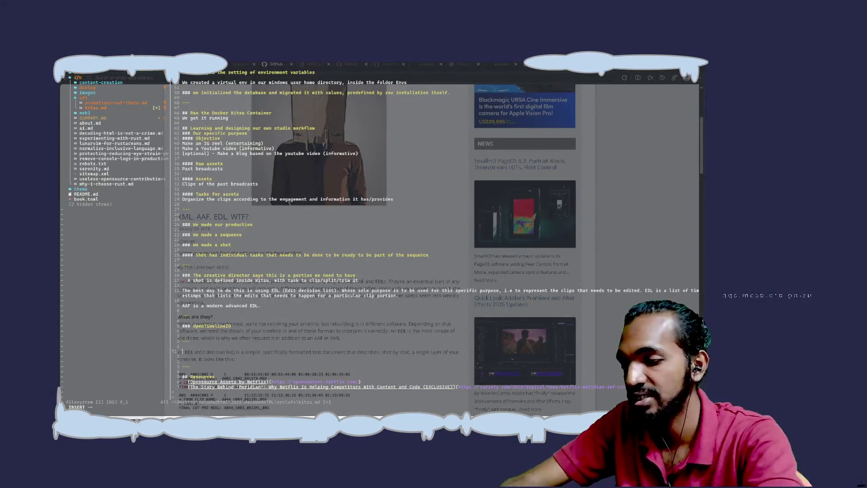
Step: Add an 'XML, AAF, EDL, WTF?' link to the resources list and save kitsu.md
left_click(182, 371)
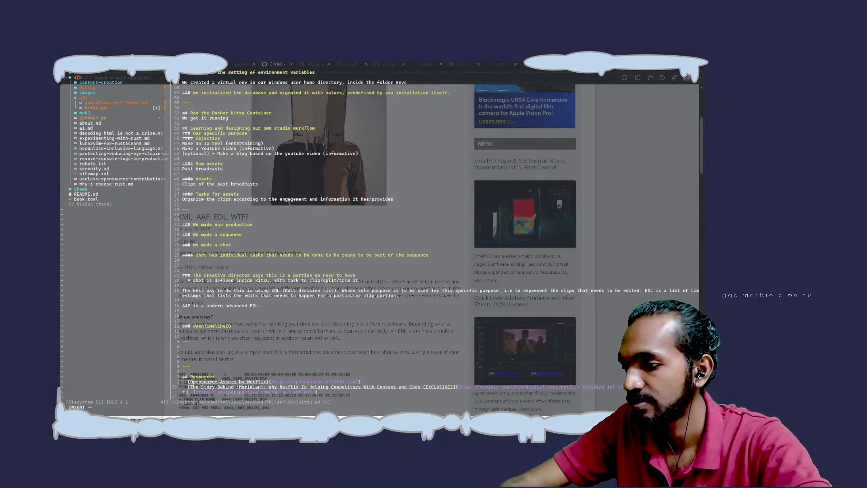
type("]")
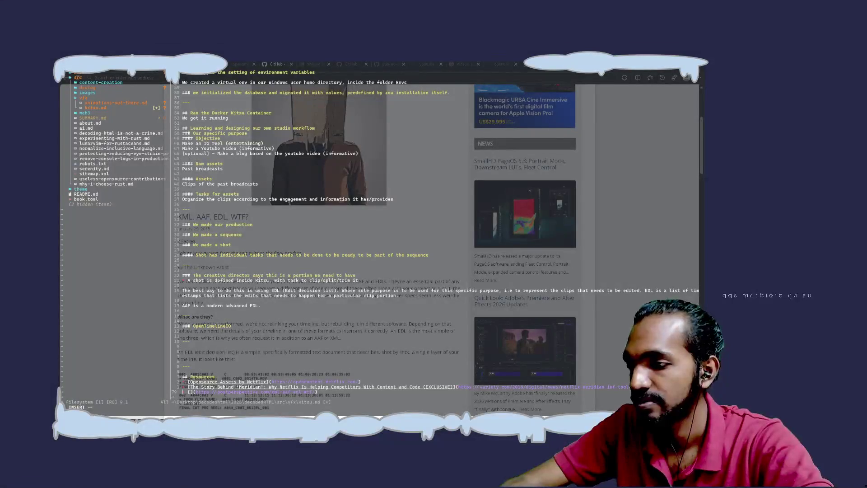
key("BackSpace")
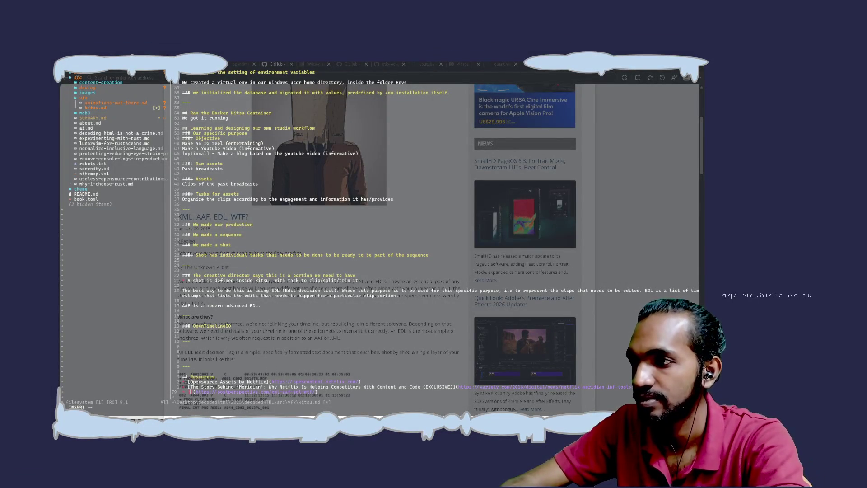
type("XML, ")
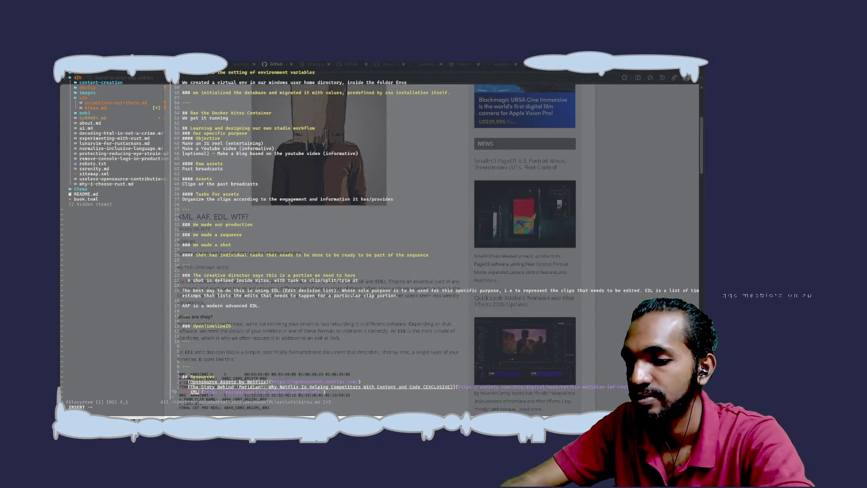
type("AAF, ED")
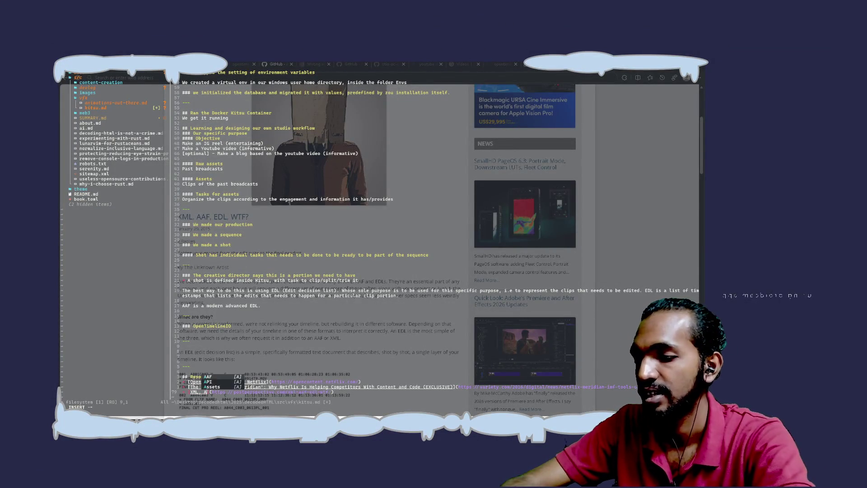
type("L, WTF]")
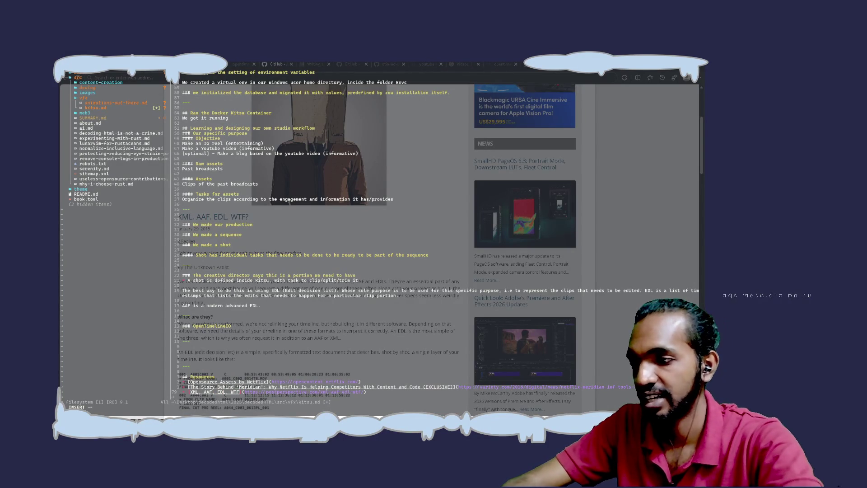
type("?")
key("Escape")
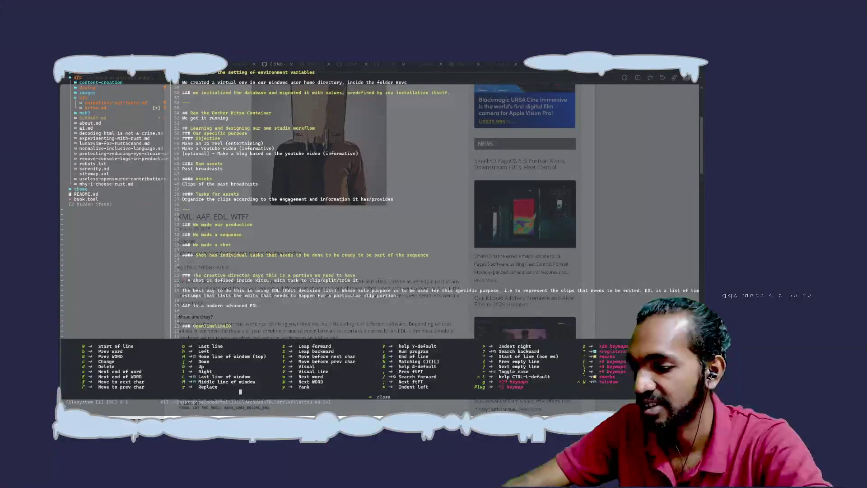
key("ctrl+s")
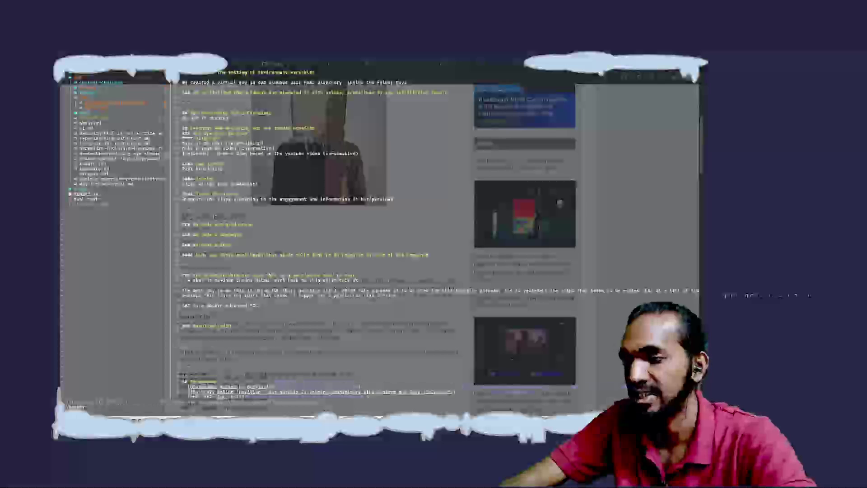
Step: Add the heading 'XML vs EDL vs AAF vs OTIO' above Resources, save with :w, and open a line below
key("o")
type("###")
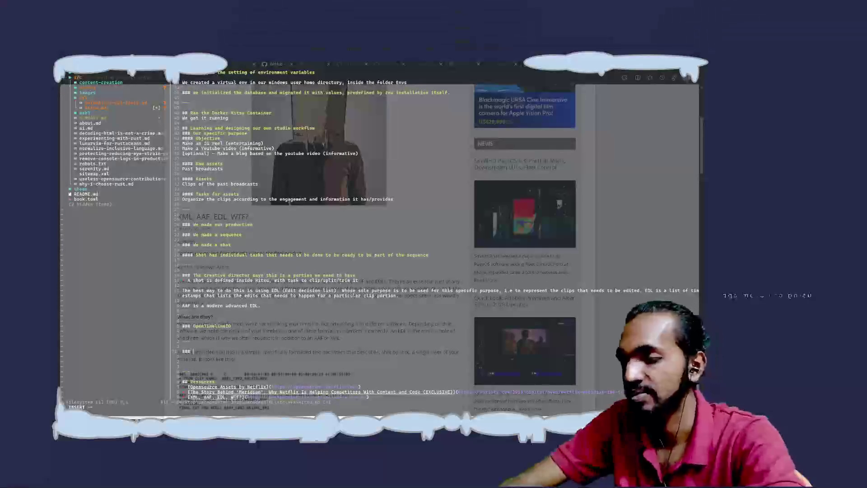
type("EDL vs EDL")
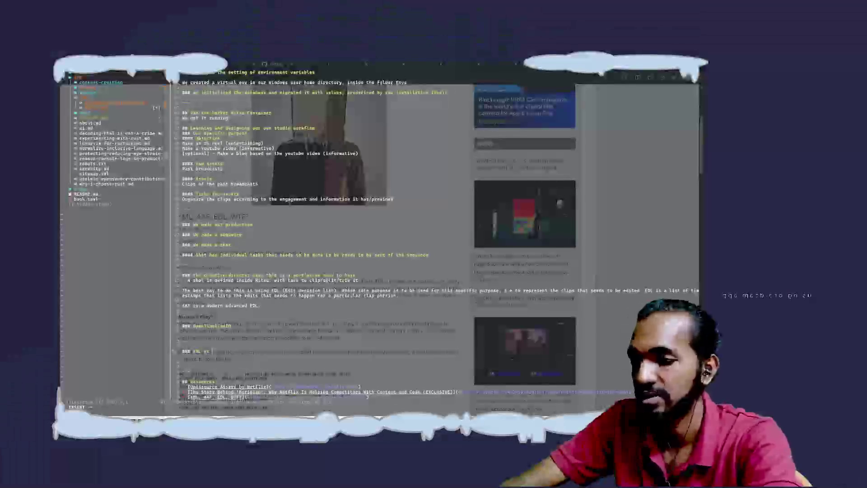
type(" vs AAF")
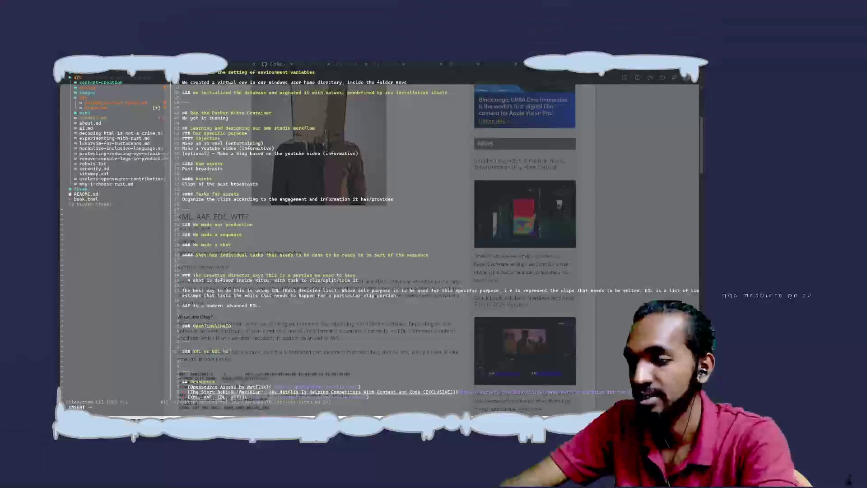
type(" vs AAF v")
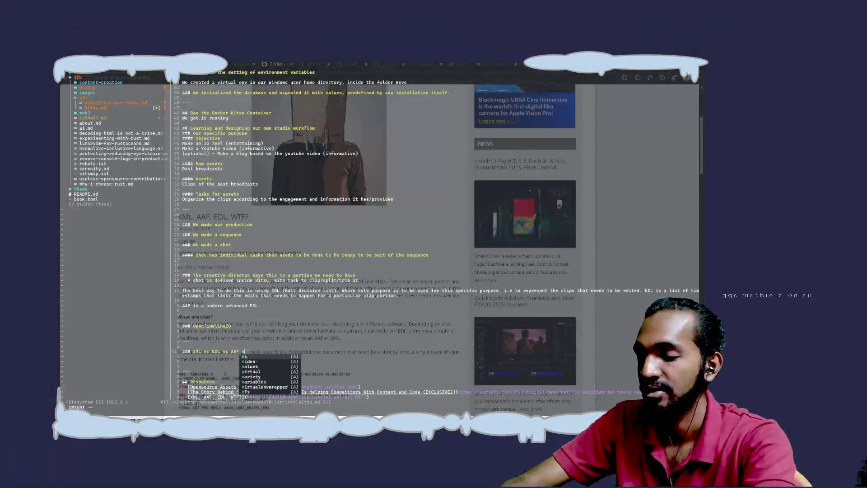
type("s OTIO")
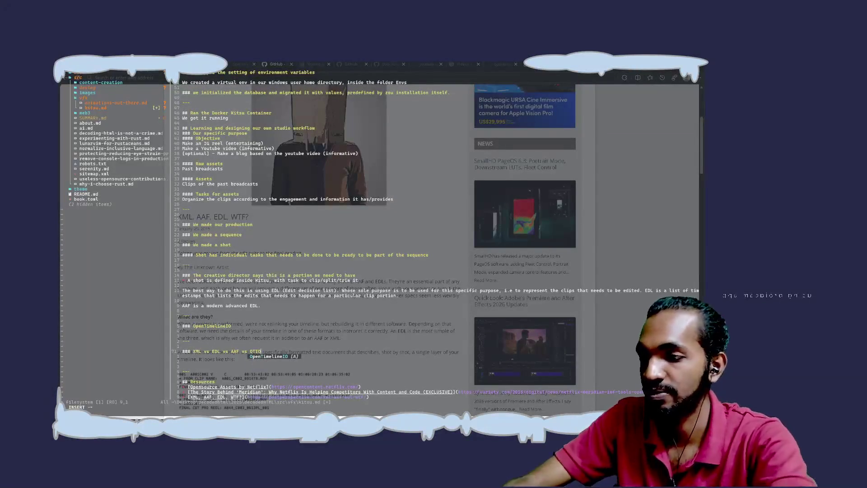
key("Escape")
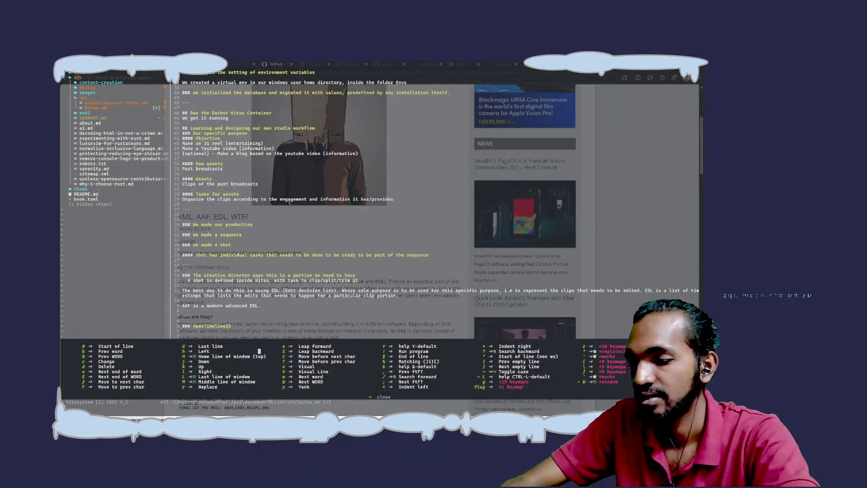
type(":w")
key("Return")
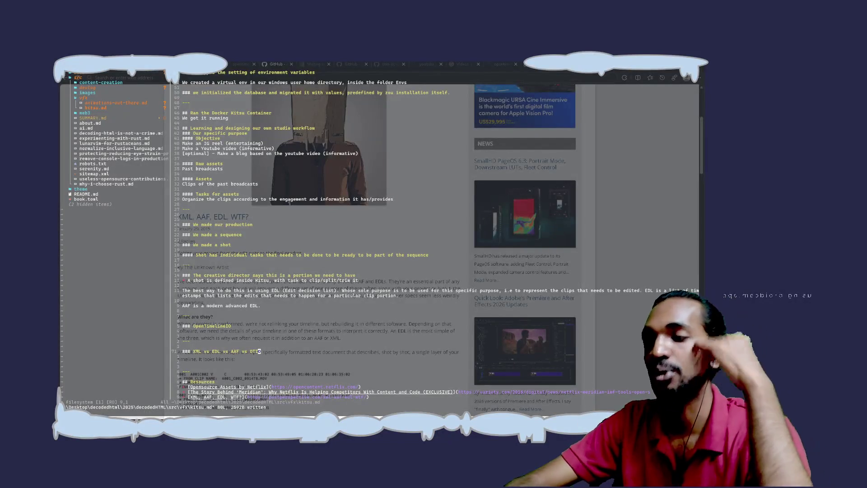
key("o")
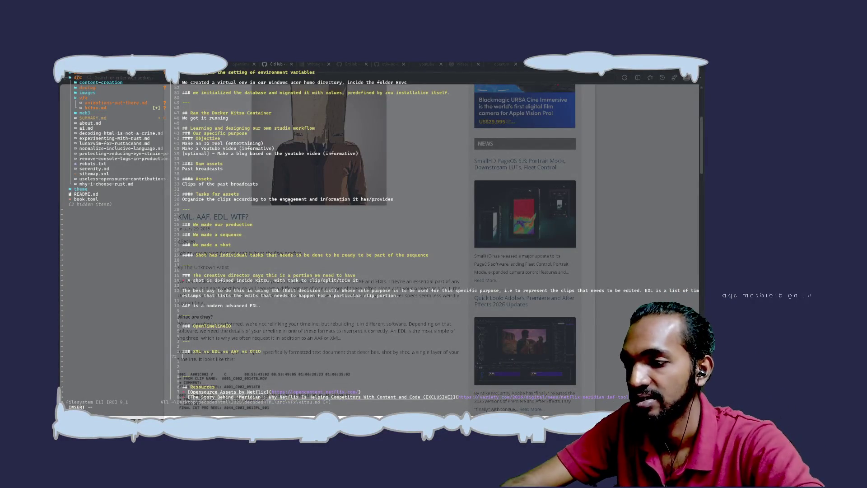
Step: Begin a note with 'XML is used' and scroll the postPerspective article to its EDL section
type("XML is used")
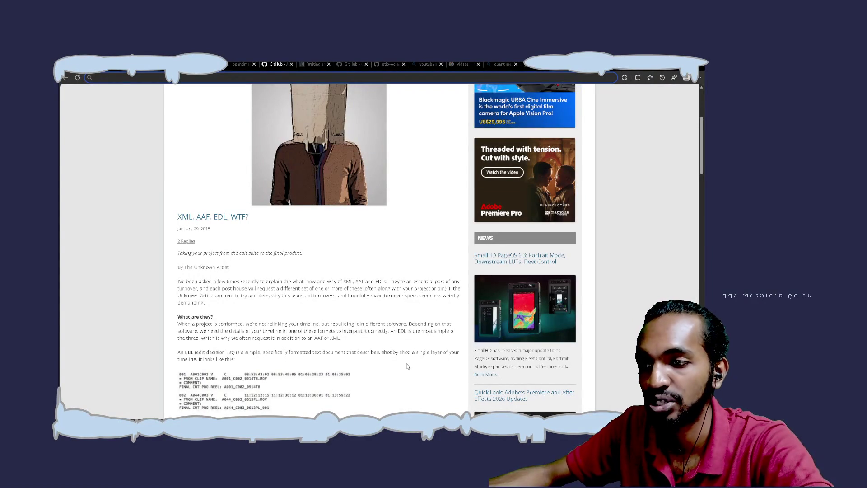
scroll(352, 350, "down", 1)
scroll(352, 351, "down", 1)
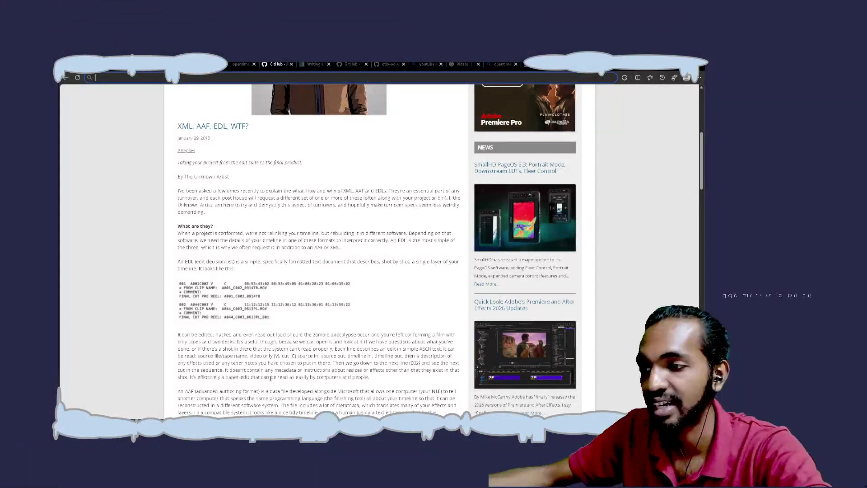
Step: Read the article's AAF explanation and code sample, then start a search for 'nle computer'
scroll(356, 375, "down", 2)
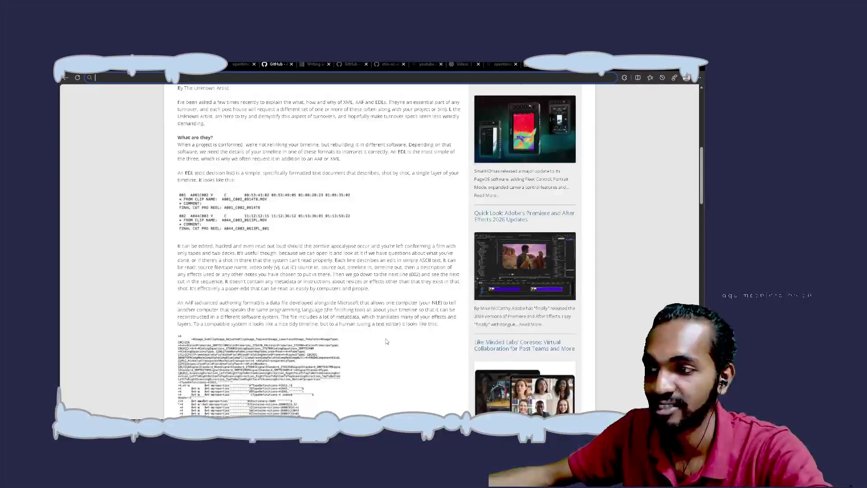
scroll(386, 341, "down", 2)
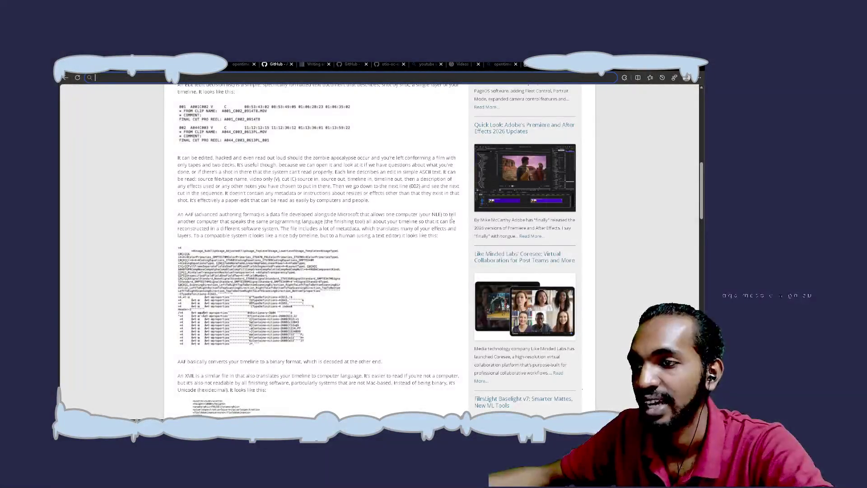
type("nle")
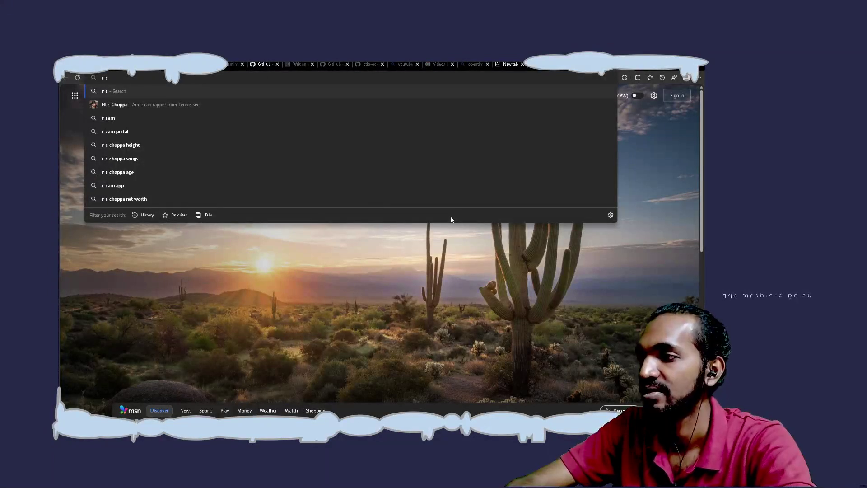
type(" computer")
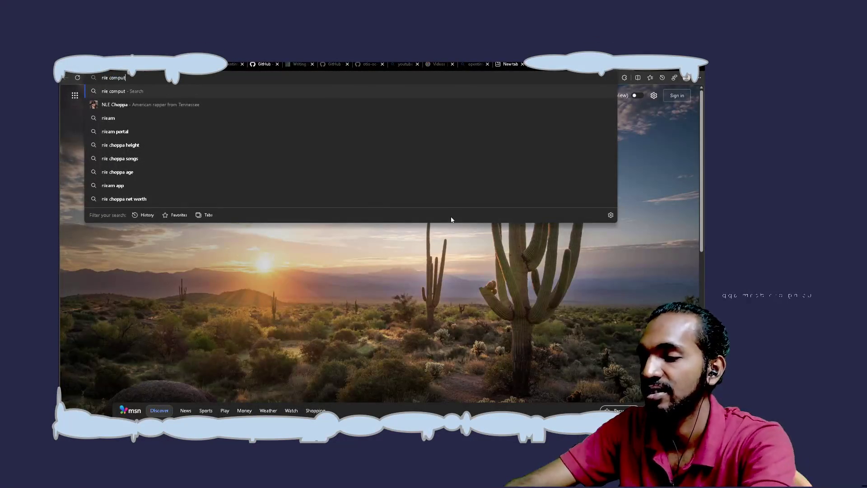
Step: Run the Bing search for 'nle computer' and close its tab to return to the article
key("Return")
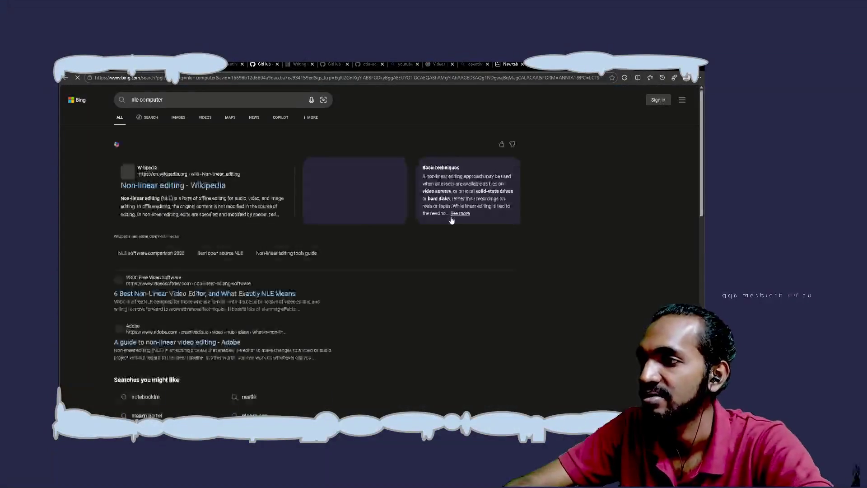
key("ctrl+w")
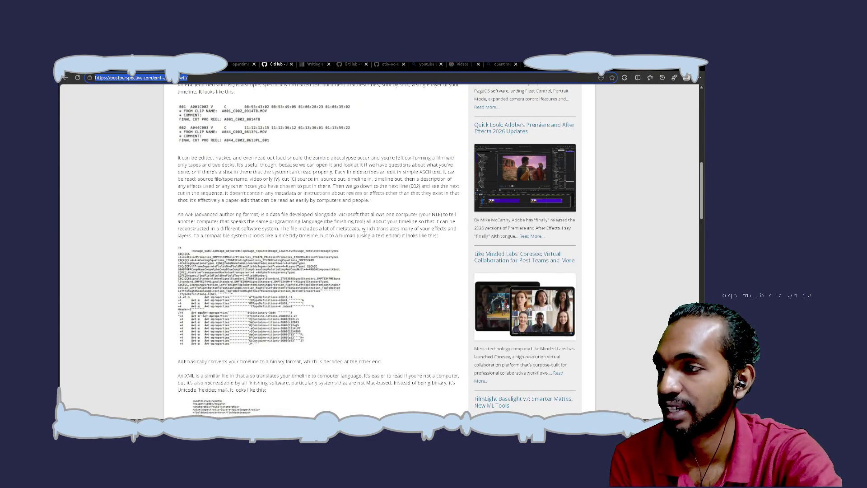
Step: Read the article's sample XML code, then return to the Neovim notes
scroll(363, 233, "down", 3)
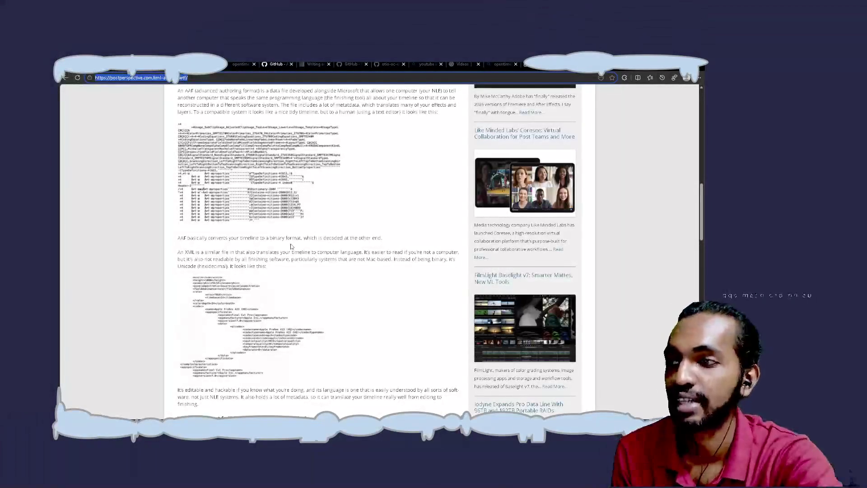
scroll(291, 246, "down", 1)
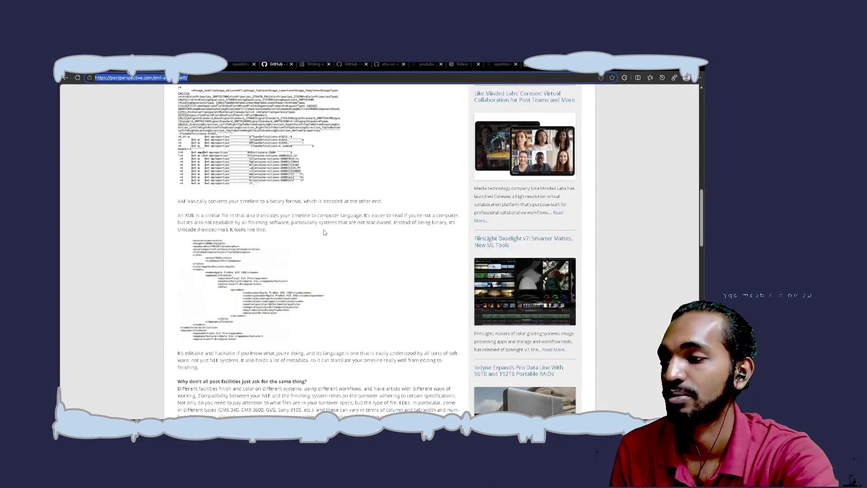
key("alt+Tab")
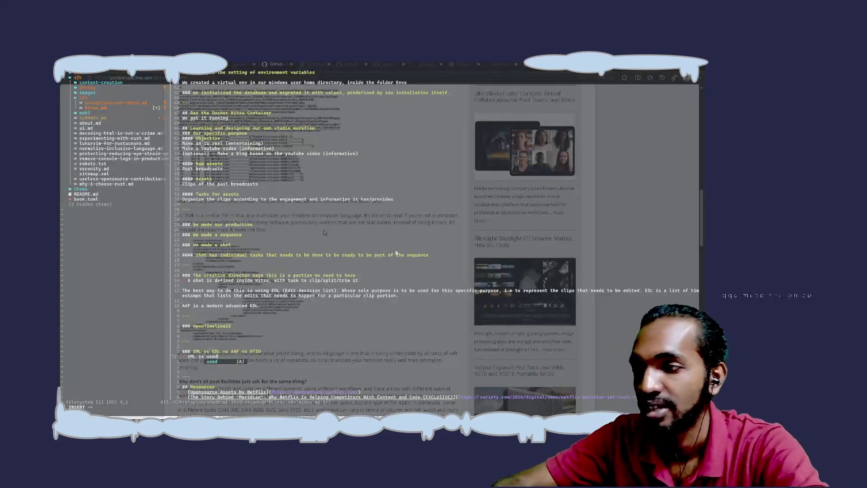
Step: Rewrite the note to say EDL is the most basic format for representing timeline information
type("a")
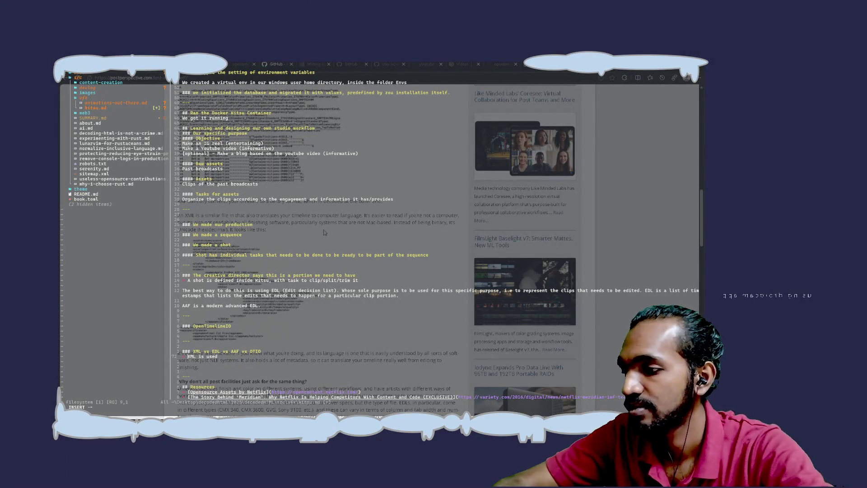
key("Left")
key("Left")
key("Left")
key("BackSpace")
key("BackSpace")
key("BackSpace")
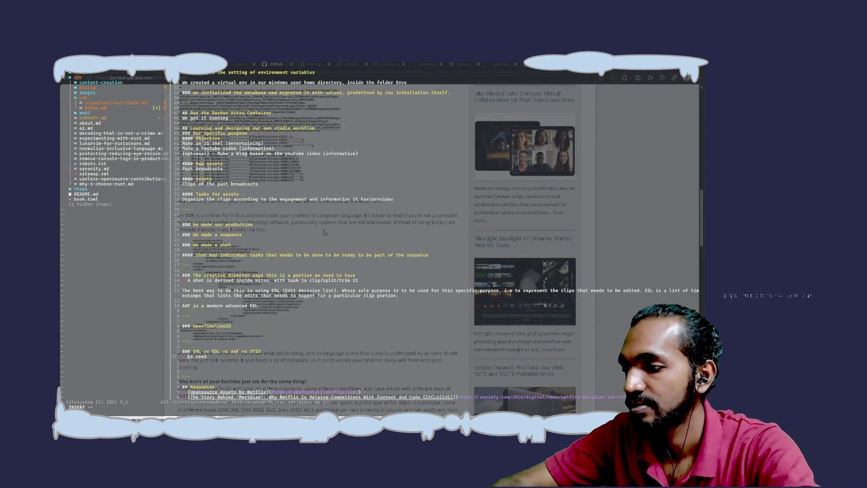
type("EDL")
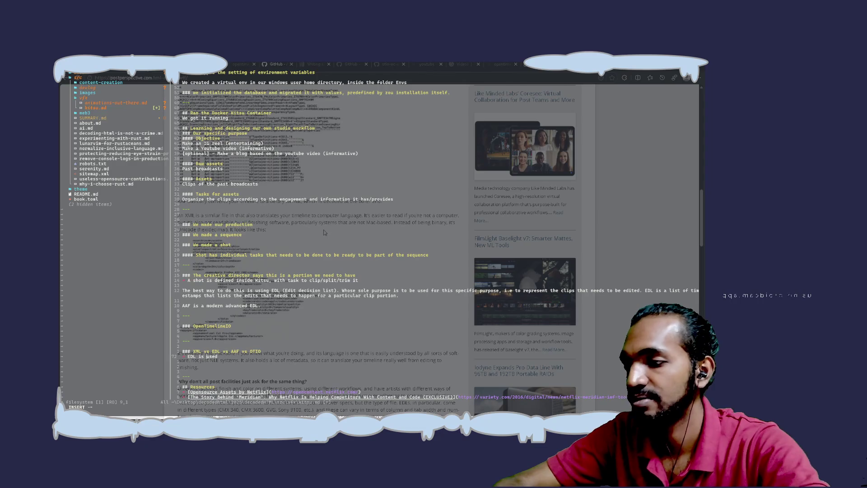
key("Delete")
key("Delete")
key("Delete")
type("THE M")
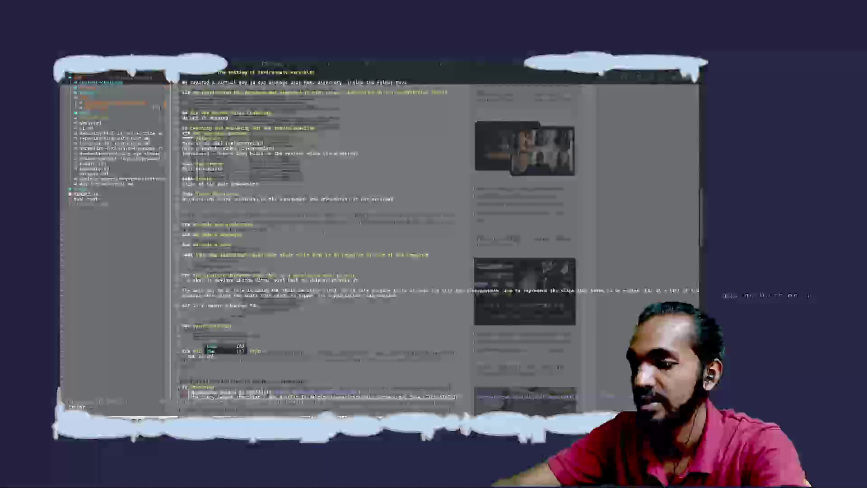
type("ake")
type(" basic fo")
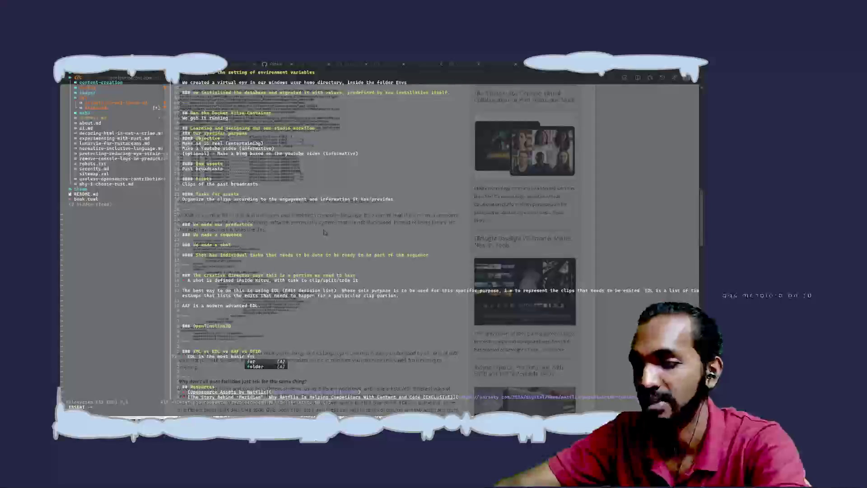
type("r")
type(" represent a timeline information")
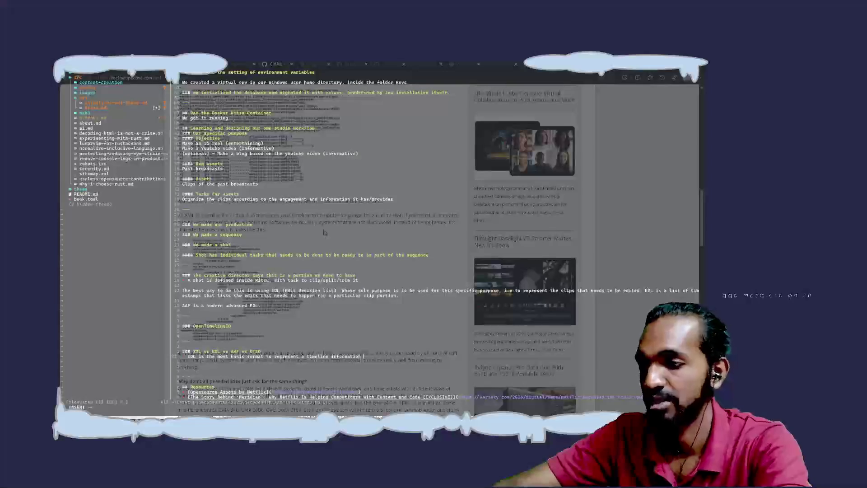
key("BackSpace")
key("BackSpace")
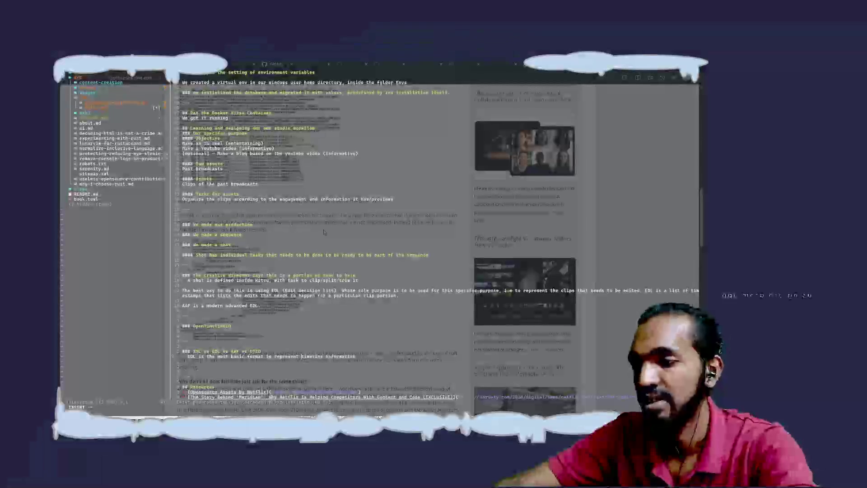
Step: Add that EDL is easily human-readable and tracks only very basic edit information
type(". ")
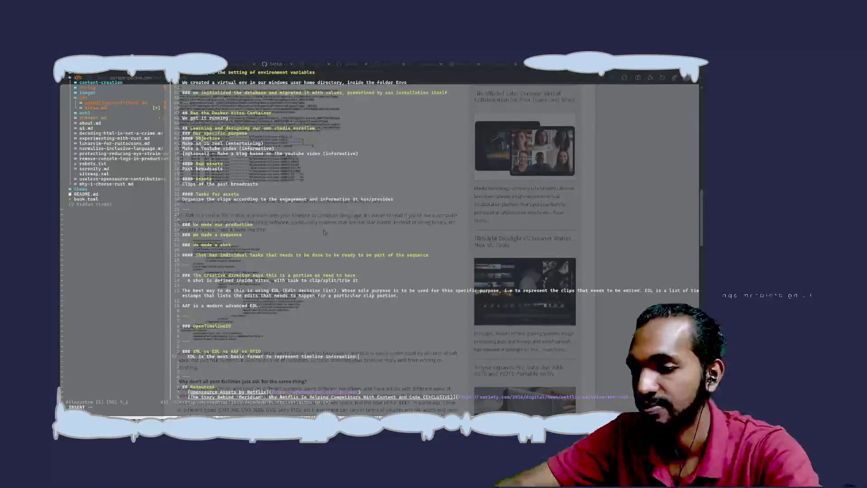
type("It can be ")
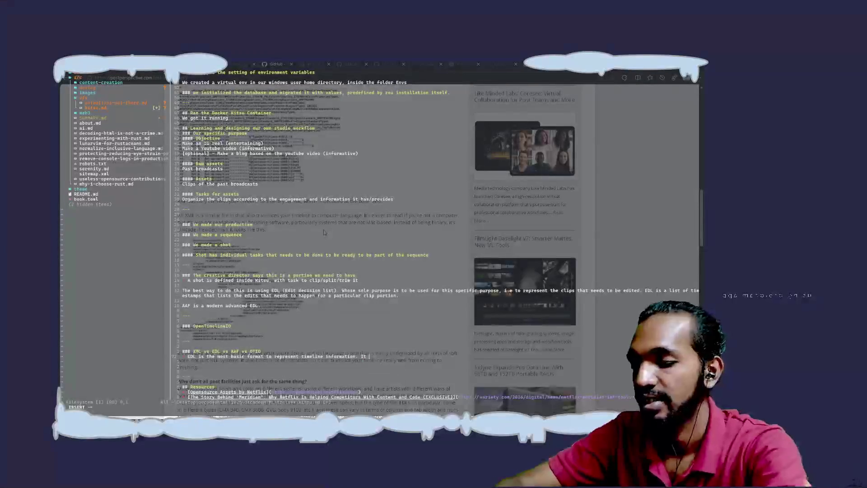
type("read by humans ")
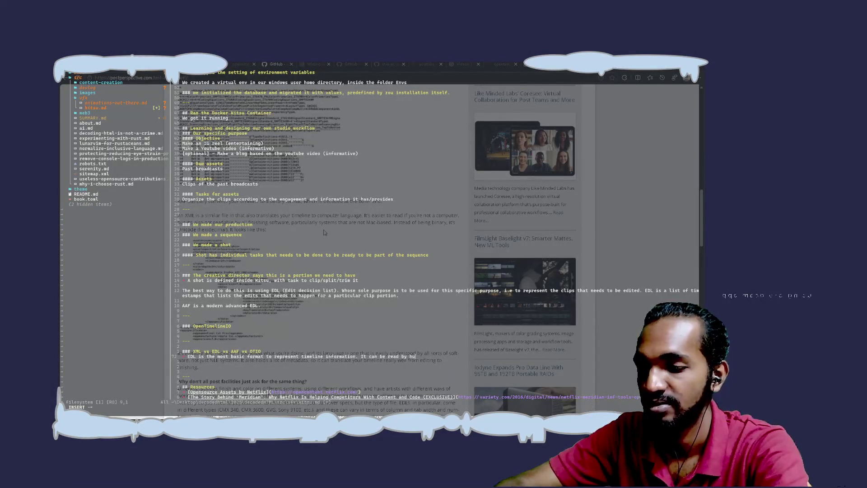
type("easily.")
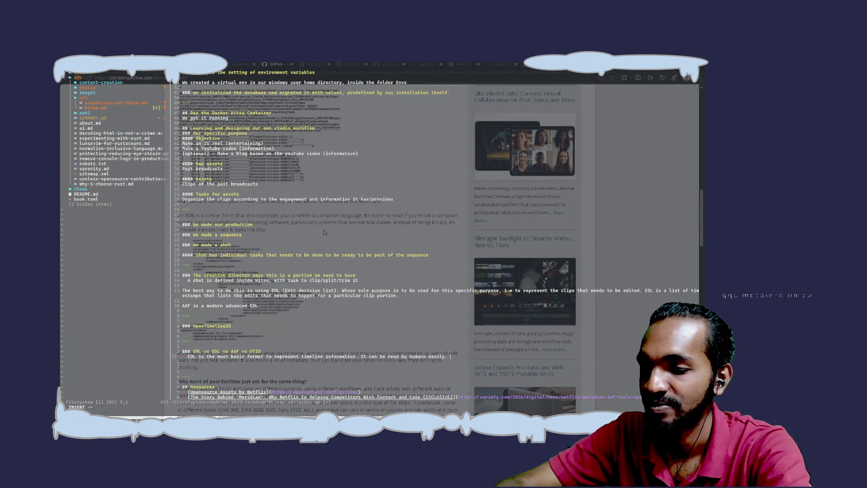
type("Only the very basic")
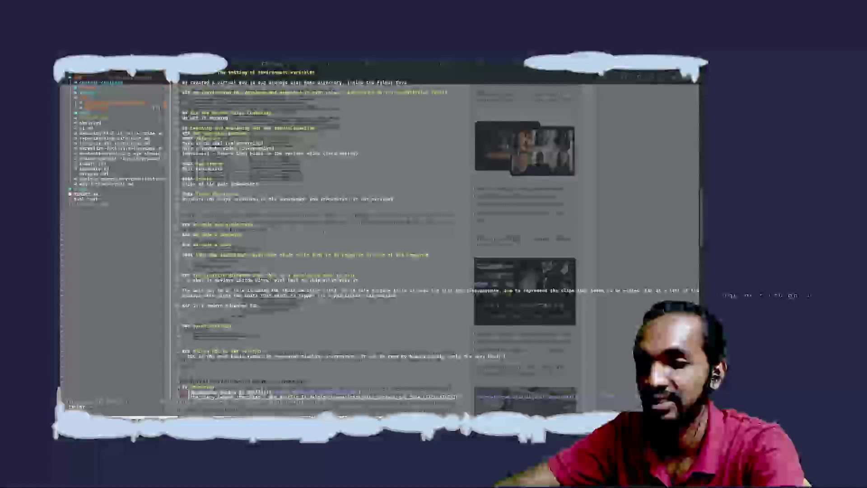
type("information about the edits are rep")
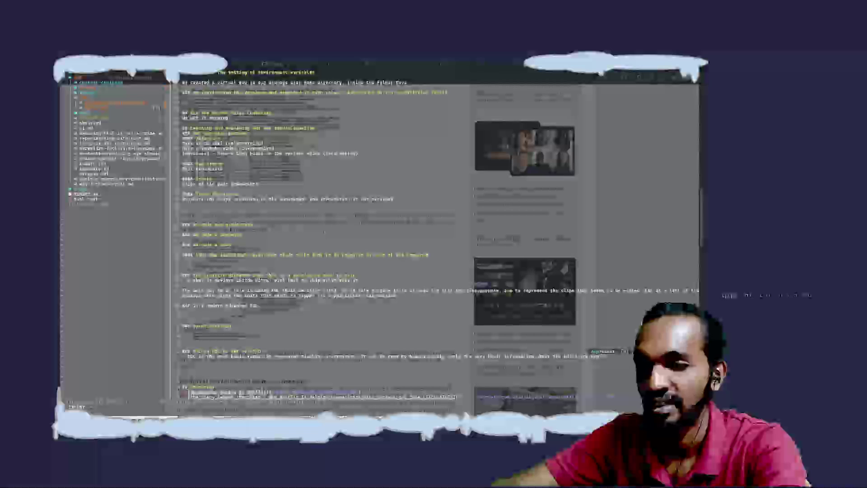
type("resented f")
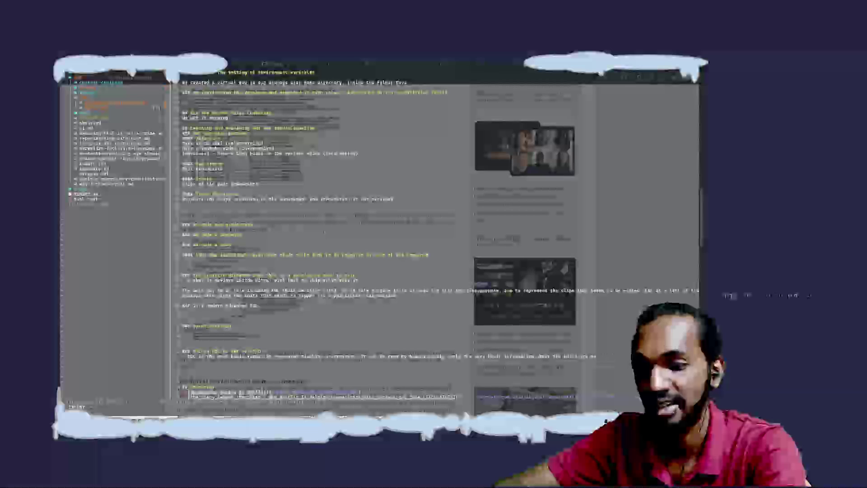
type("tracked in ")
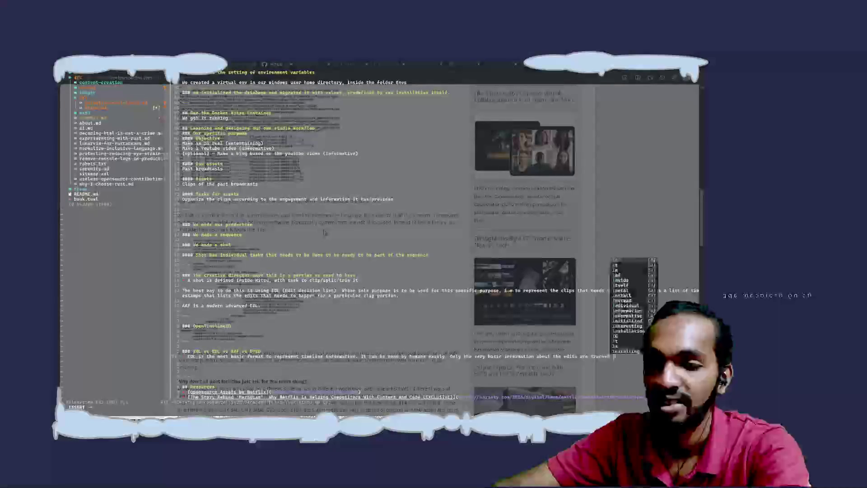
type("an ED")
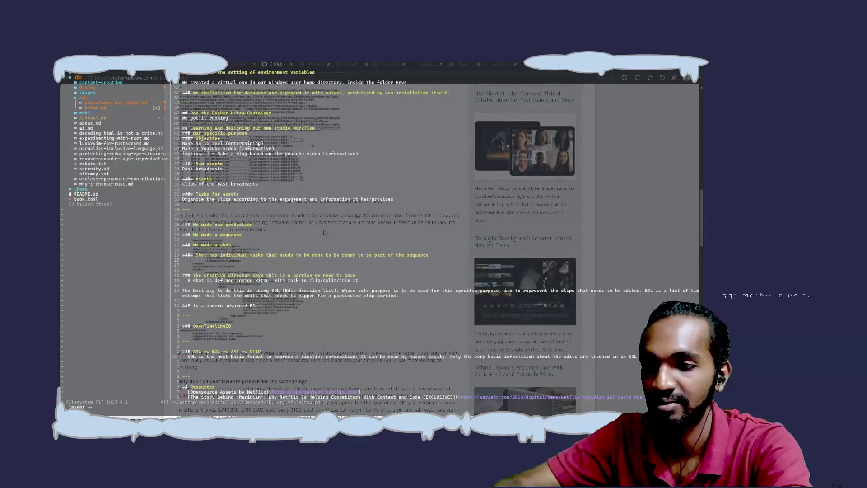
key("Return")
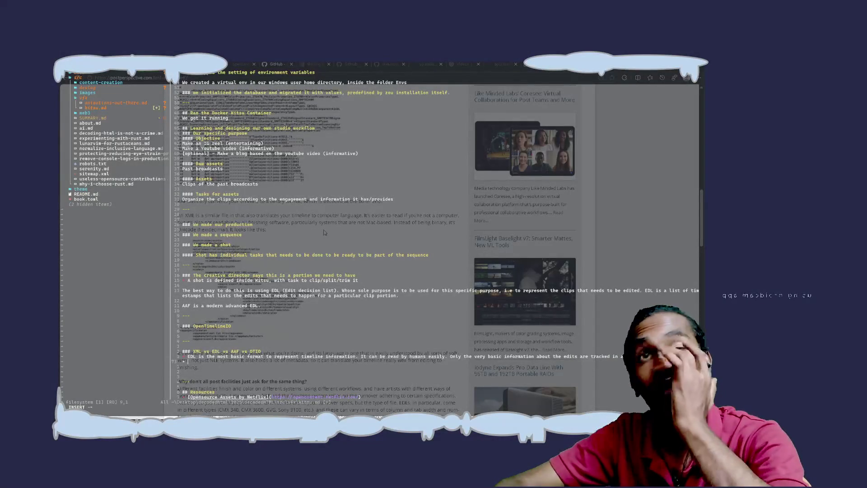
Step: Type the AAF (Advanced Authoring Format) line: represents timeline information and edits like EDL, with more metadata
type("AAF")
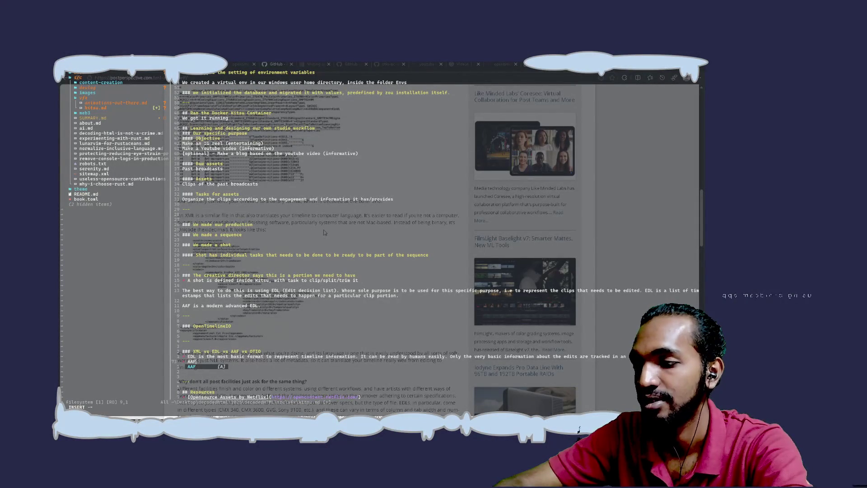
key("Up")
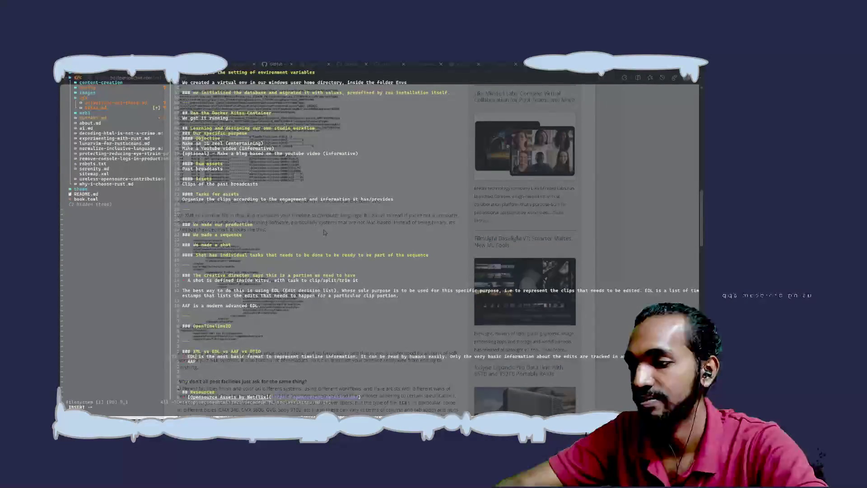
type("(Edit ")
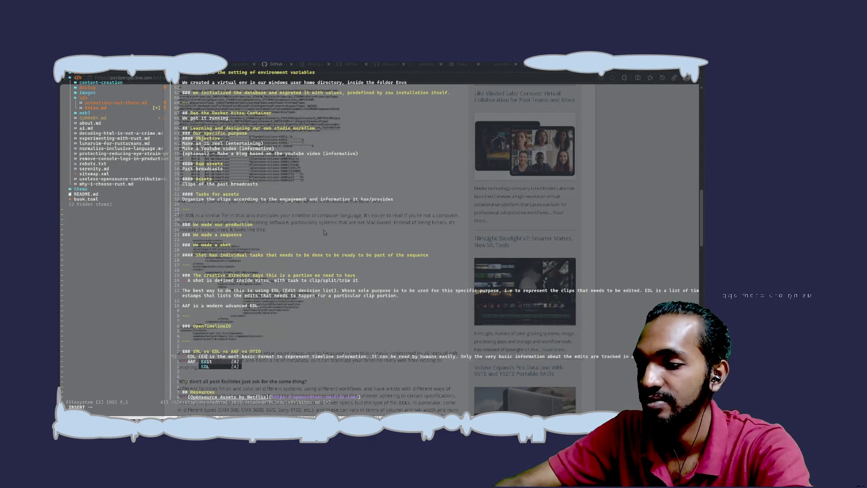
type("Decision ")
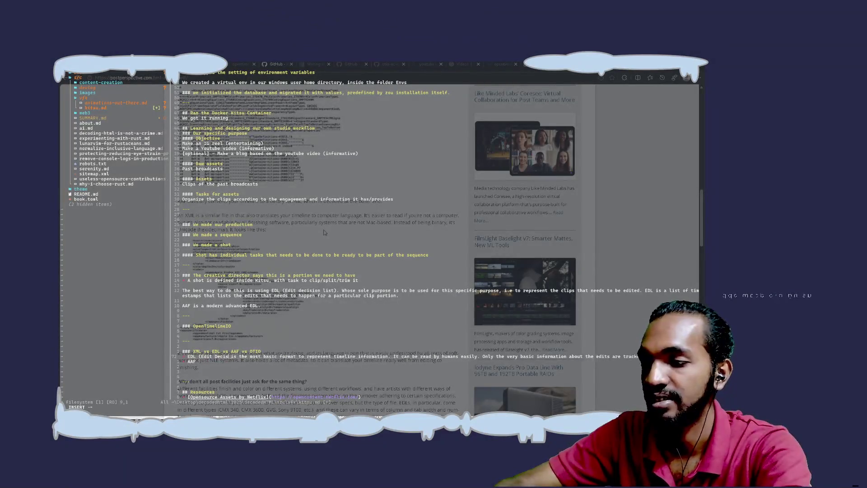
type("List")
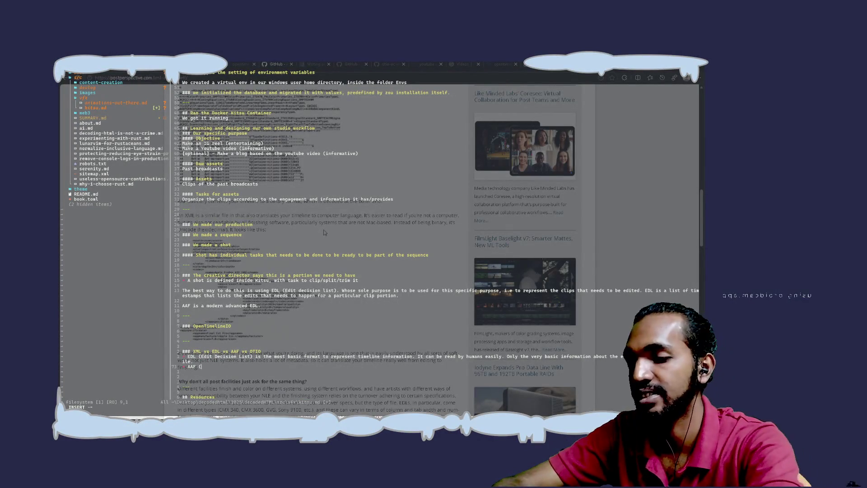
type("(Ada")
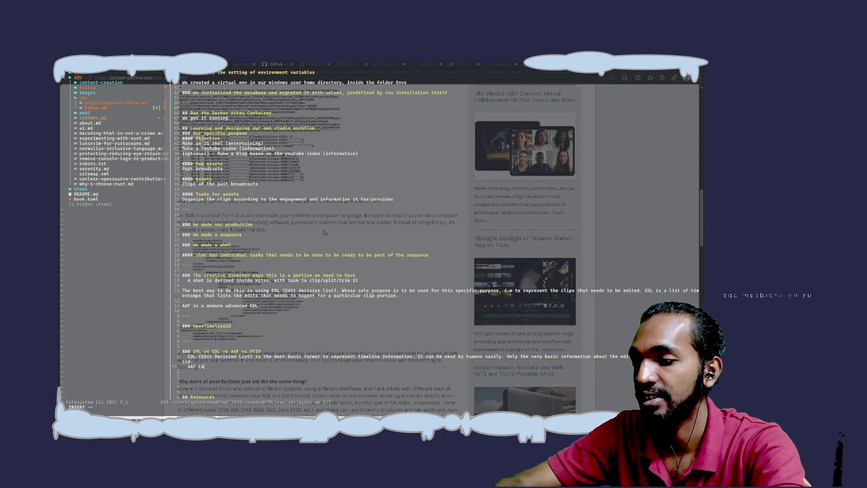
type("anced Authoring Forma")
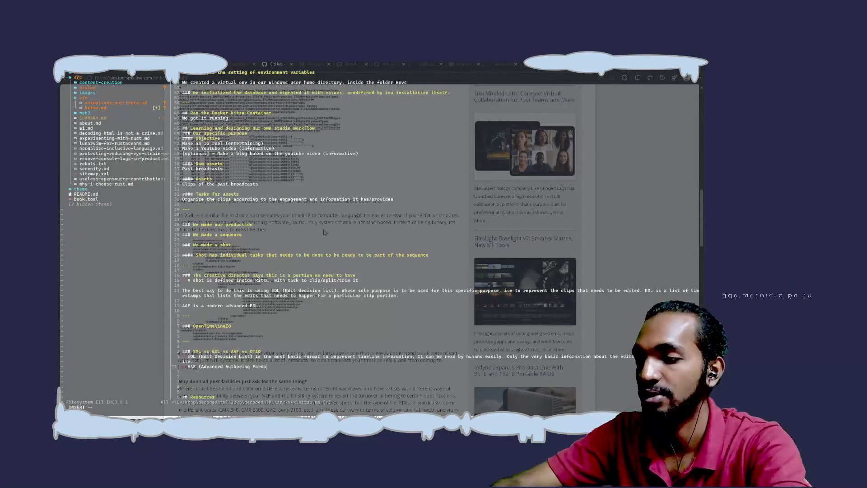
type("t) is a ")
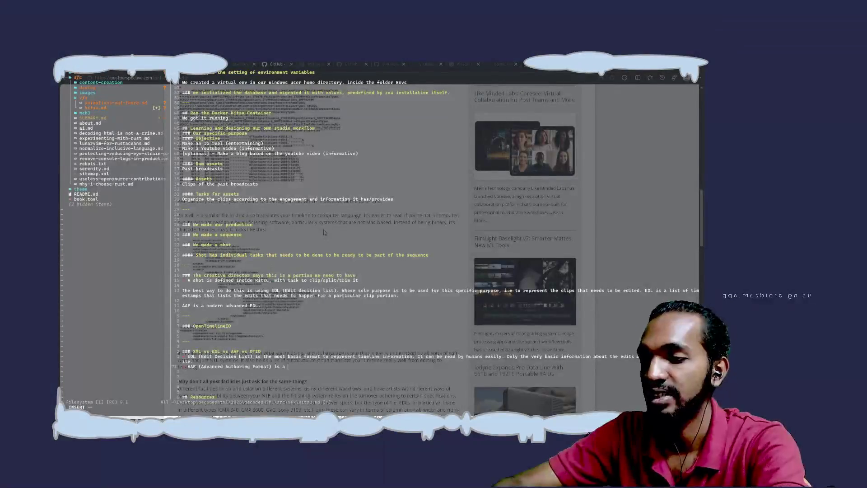
type("format th")
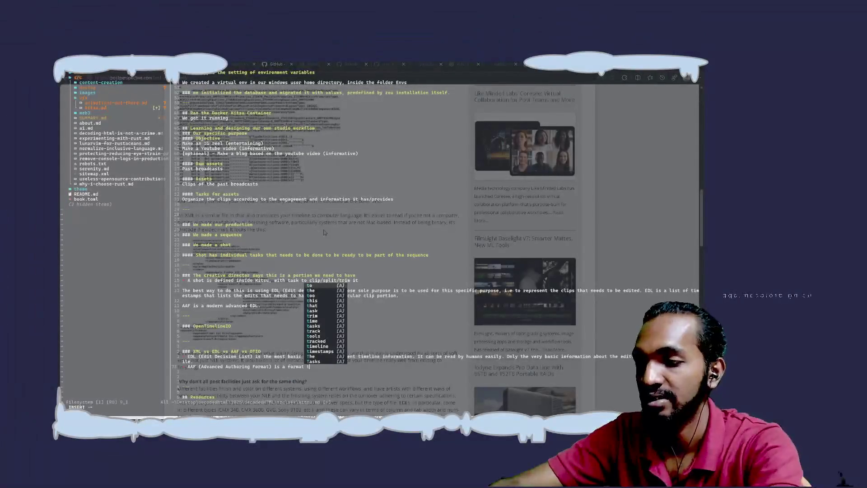
key("BackSpace")
type("that repre")
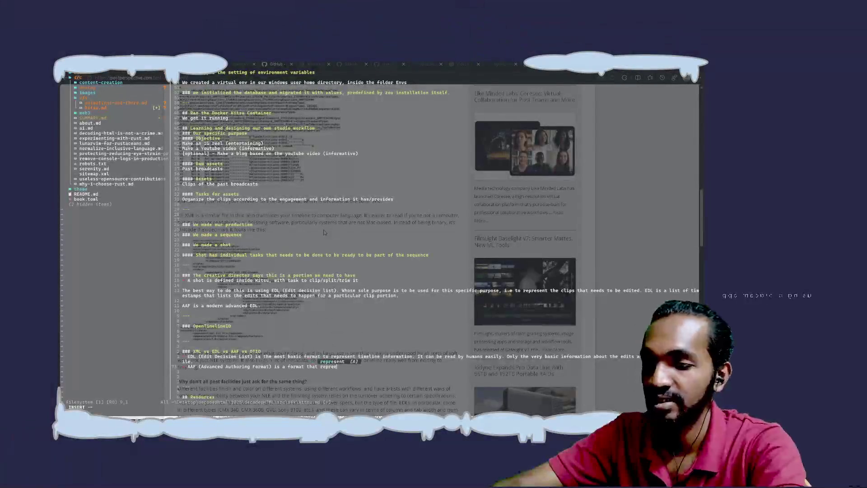
type("sesents ")
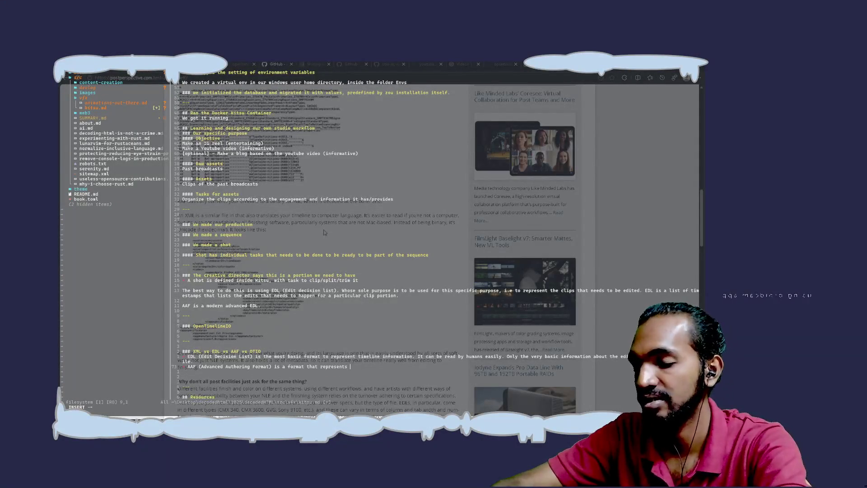
type("timeline information and th ")
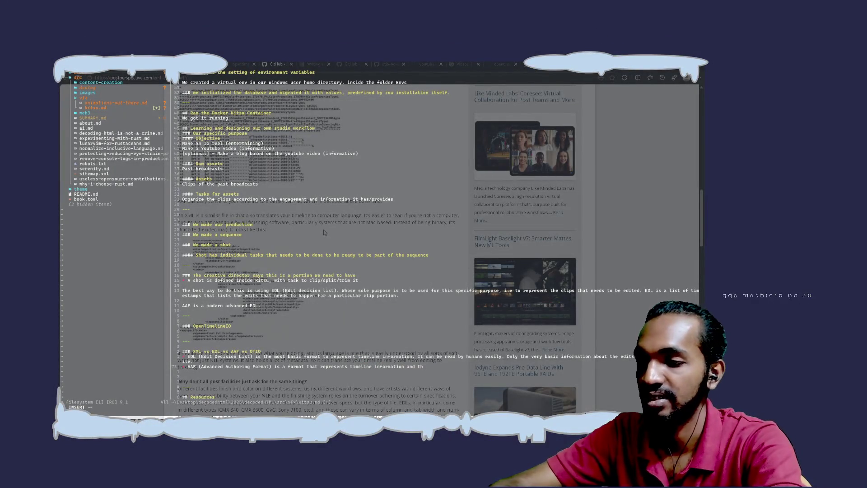
type("e edit ")
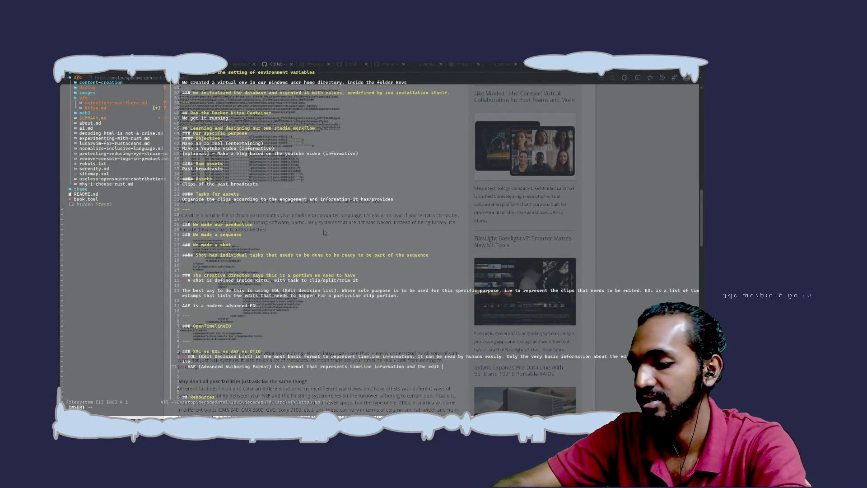
type("s tha")
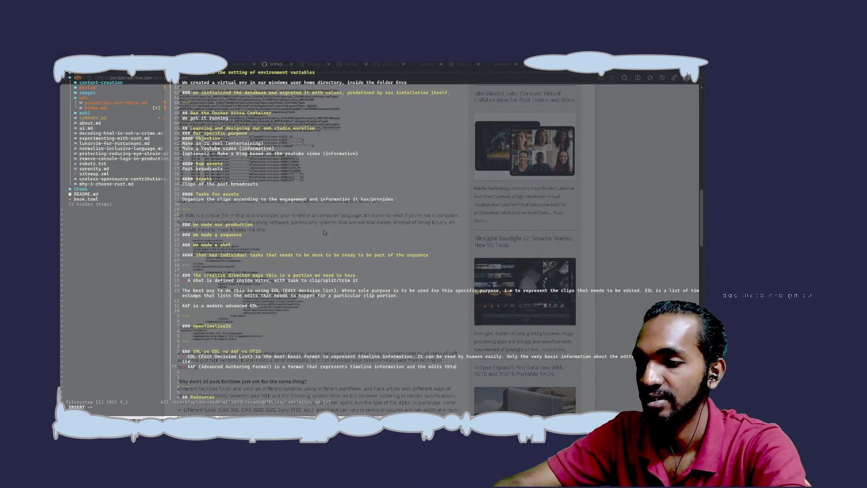
type("t")
key("BackSpace")
key("BackSpace")
type("similar")
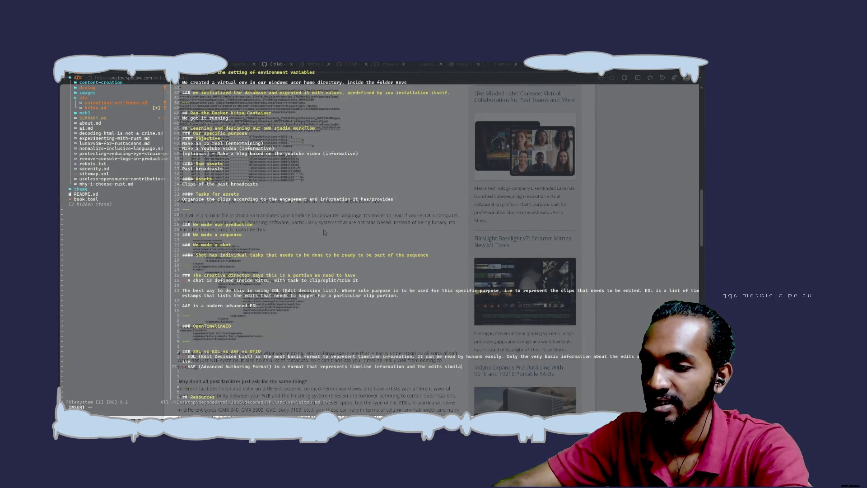
type(" to EDL")
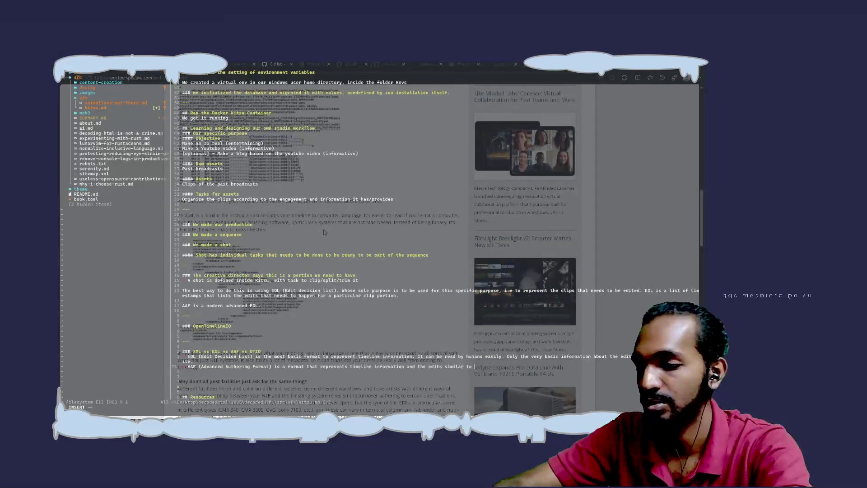
type(", but w")
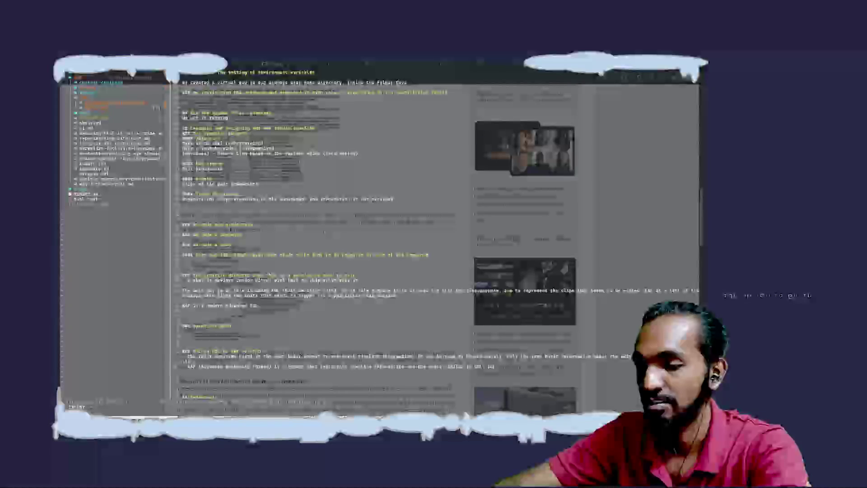
type("ith more inf")
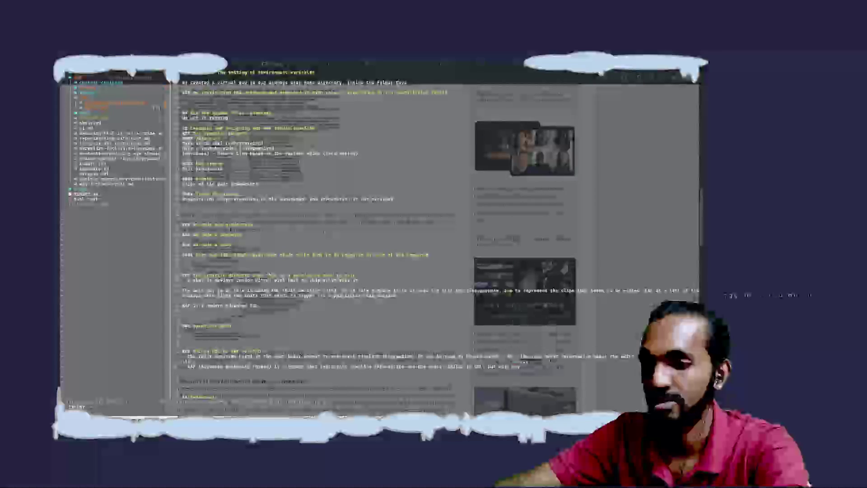
type("adata")
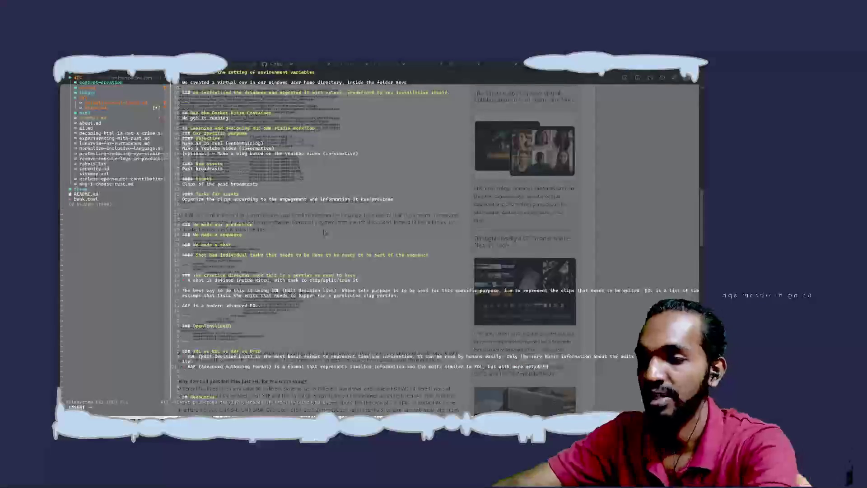
type(" about the")
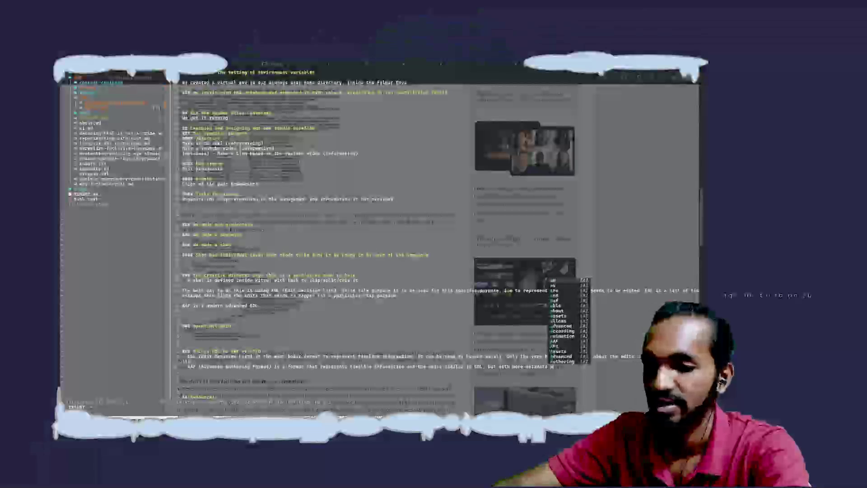
type(" t")
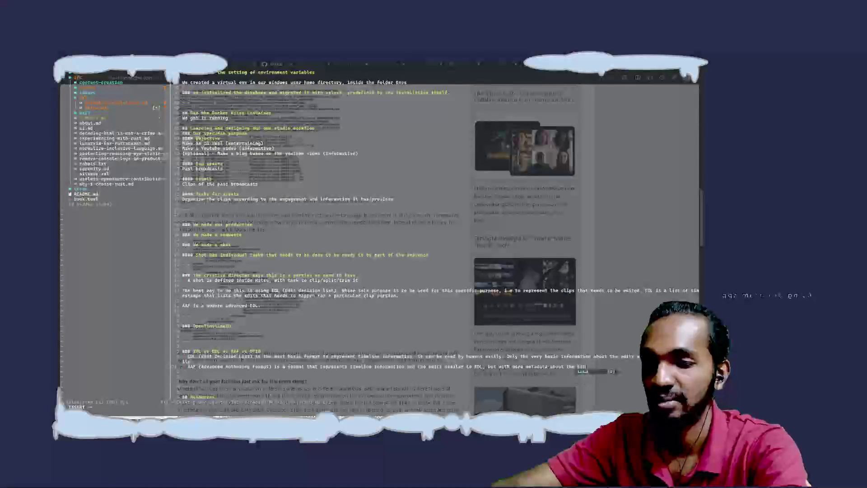
type("imeline")
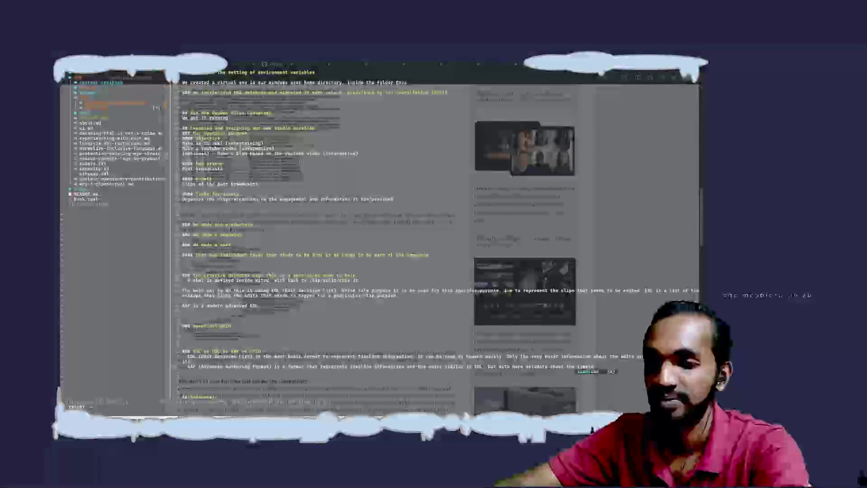
type(". Which is")
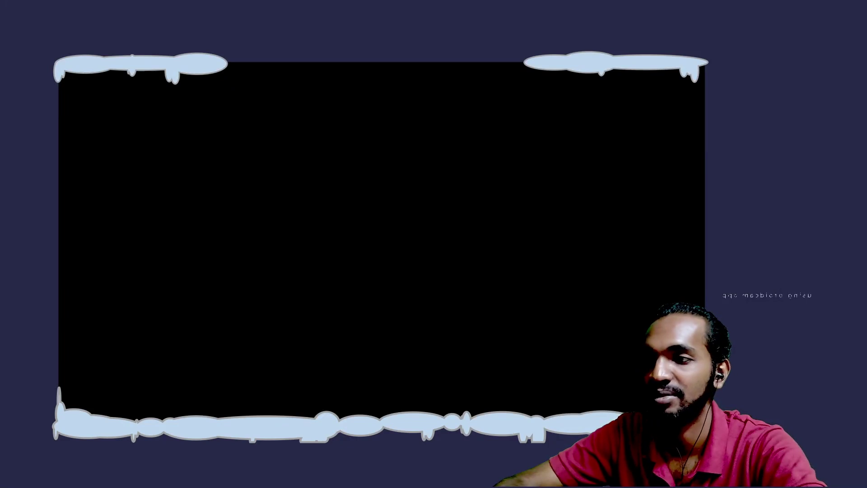
Step: Search Bing for 'aaf' in a new browser tab
key("ctrl+t")
type("aaa")
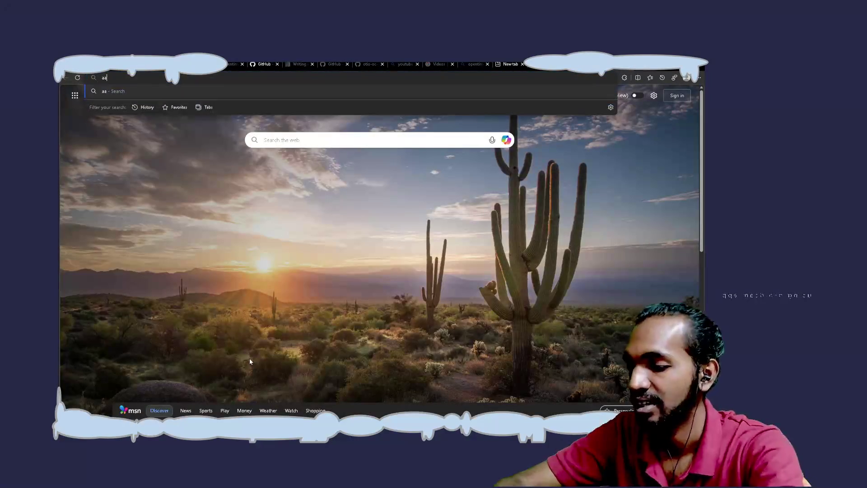
key("BackSpace")
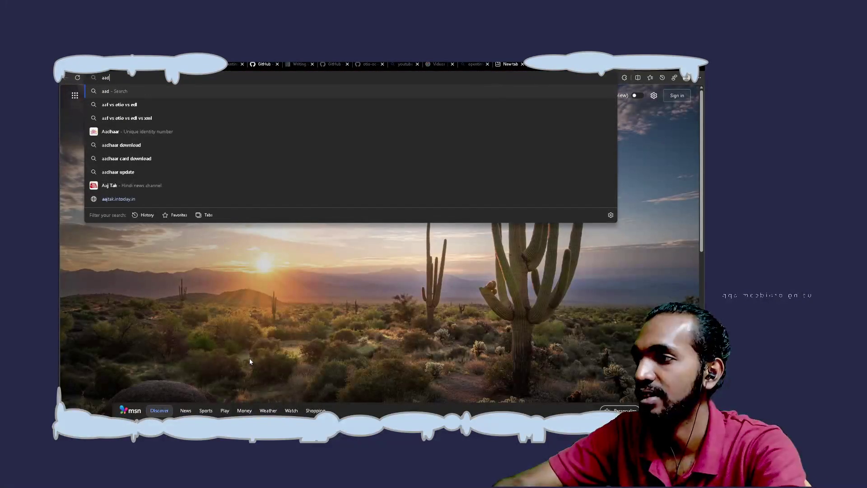
type("f")
key("BackSpace")
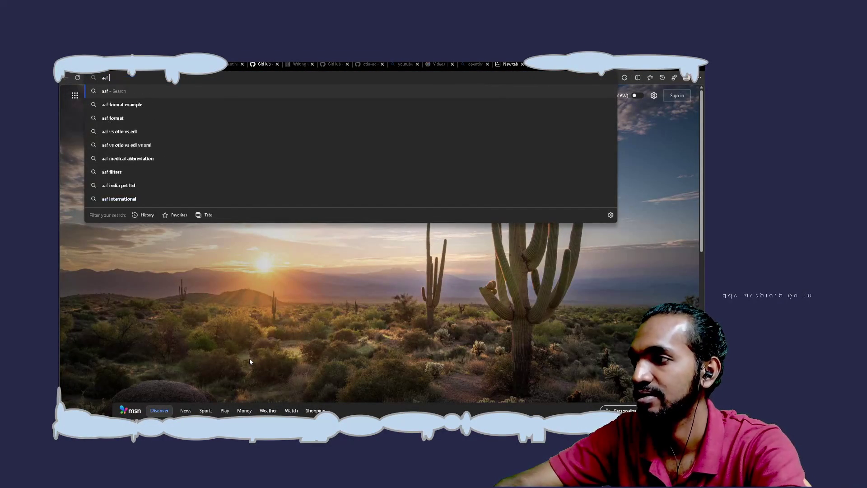
key("Return")
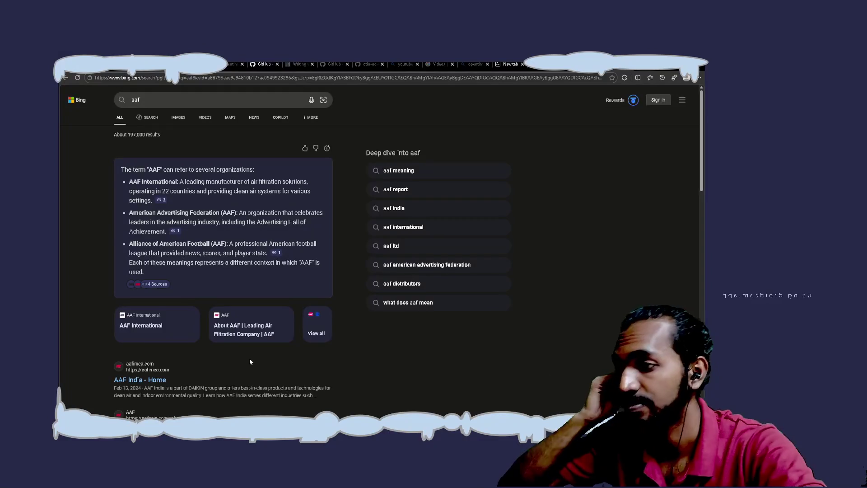
Step: Refine the query to 'aaf format' and open the Advanced Authoring Format Wikipedia article
left_click(188, 93)
type("format")
key("Return")
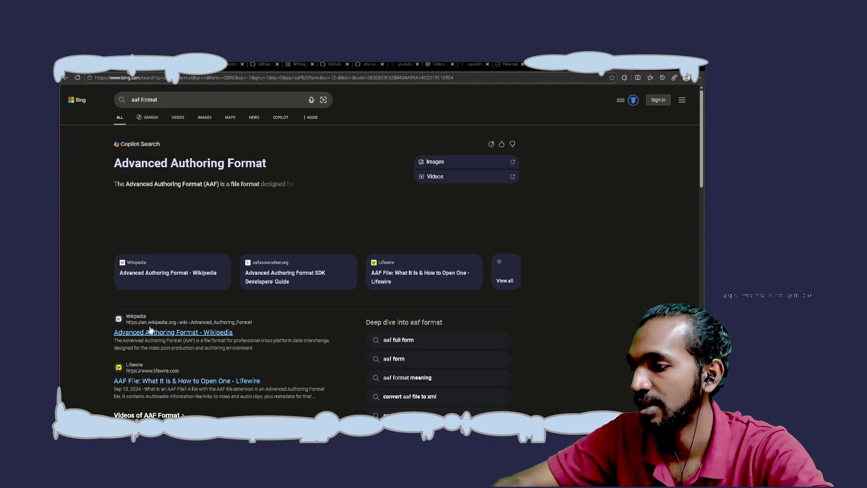
left_click(150, 331)
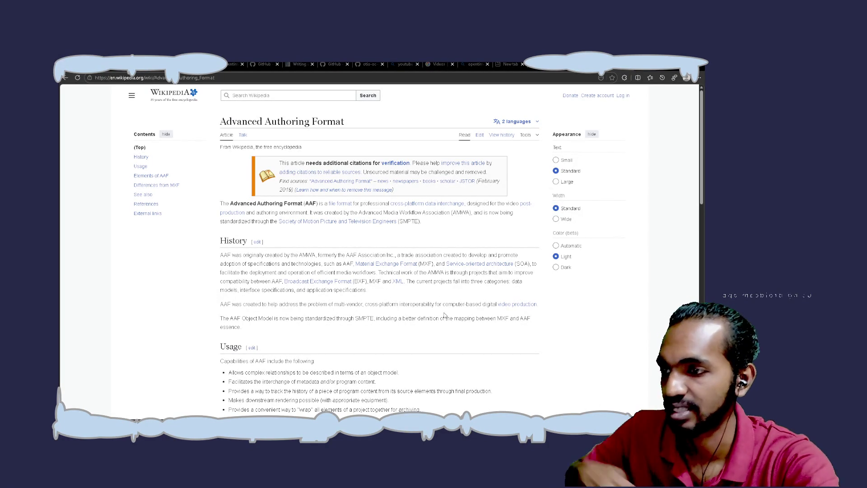
Step: Scroll through the AAF article and step through each 'Microsoft' find match
scroll(445, 315, "down", 1)
scroll(444, 315, "down", 4)
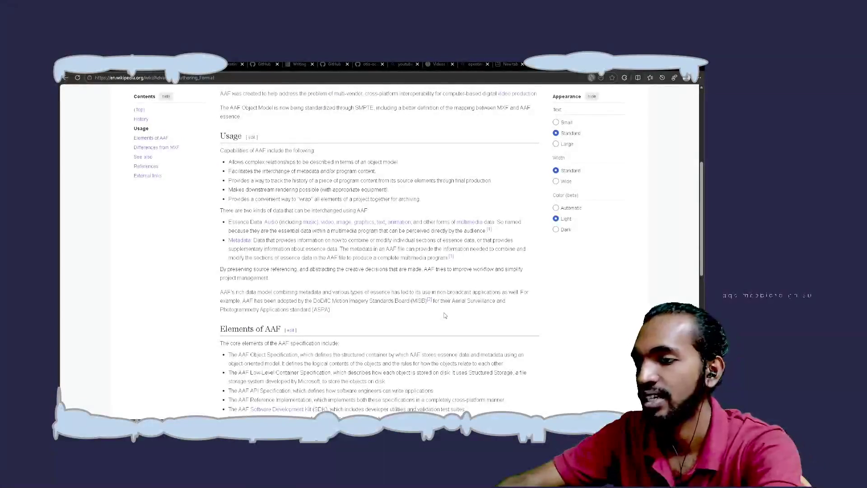
key("ctrl+f")
type("Microsoft")
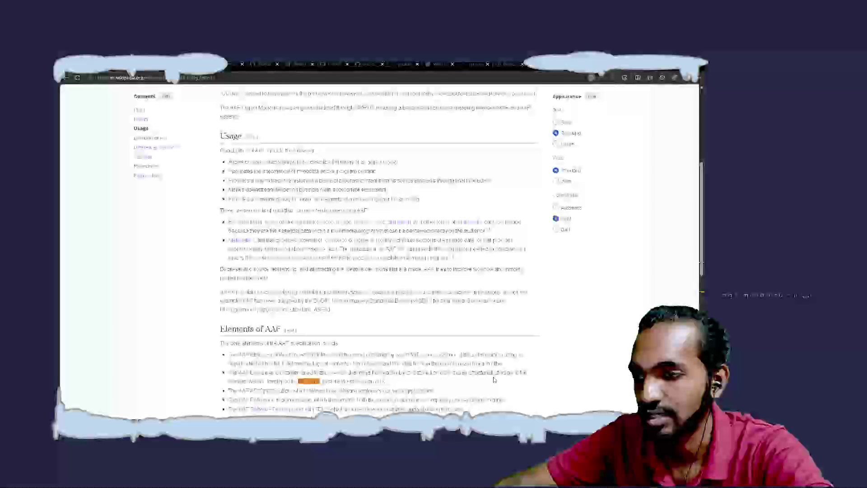
scroll(494, 380, "down", 3)
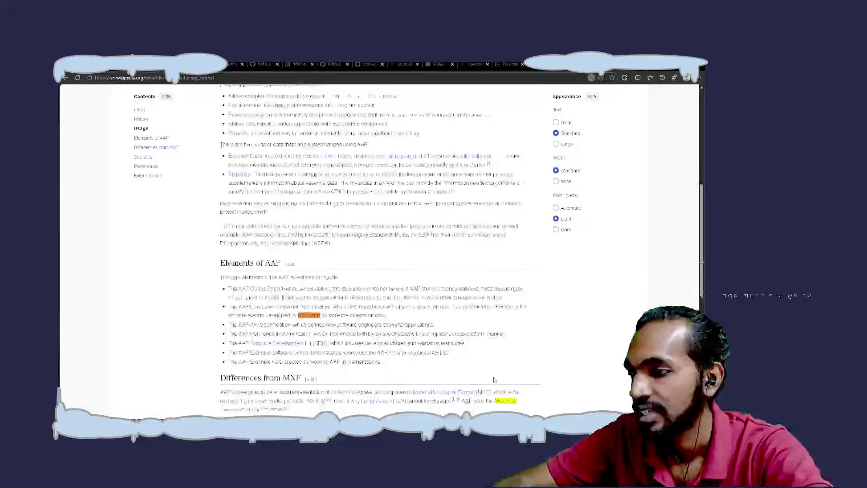
scroll(494, 379, "down", 3)
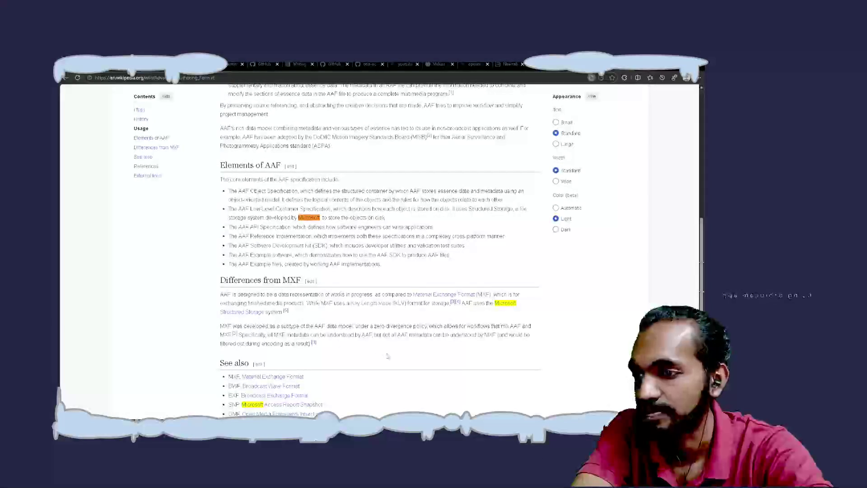
key("Return")
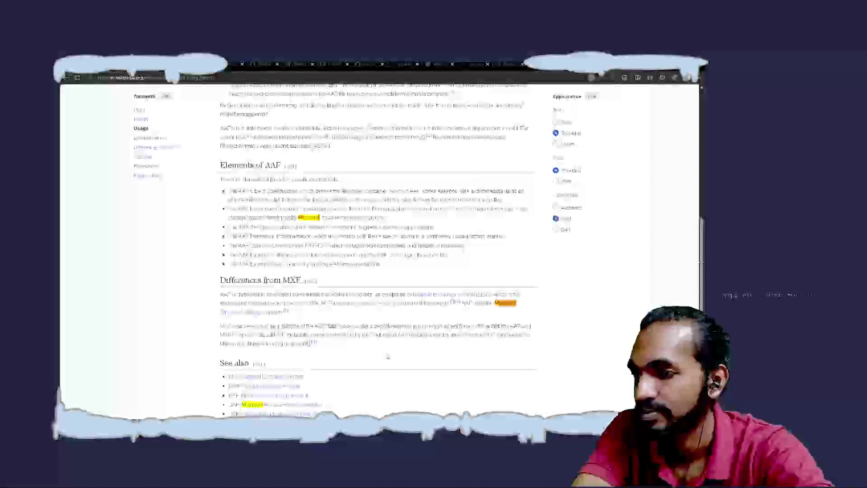
key("Return")
key("Return")
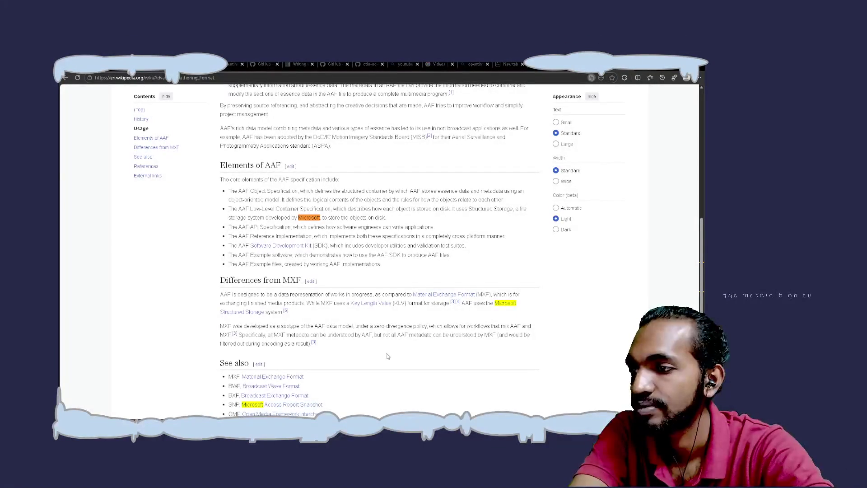
mouse_move(253, 312)
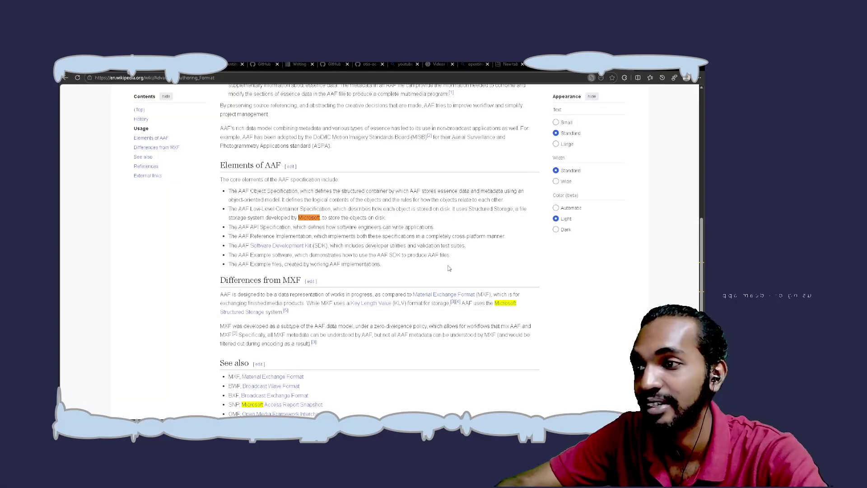
Step: Scroll back up the AAF article, then bring the Neovim notes back into focus
scroll(448, 268, "up", 10)
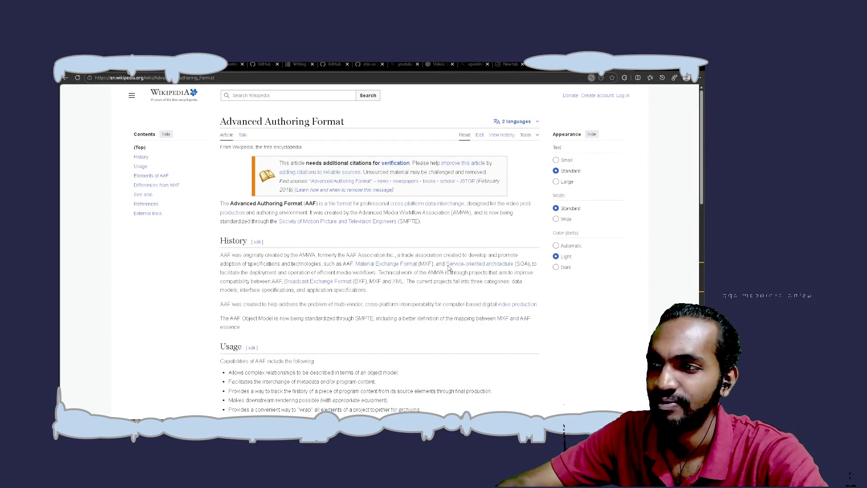
mouse_move(397, 220)
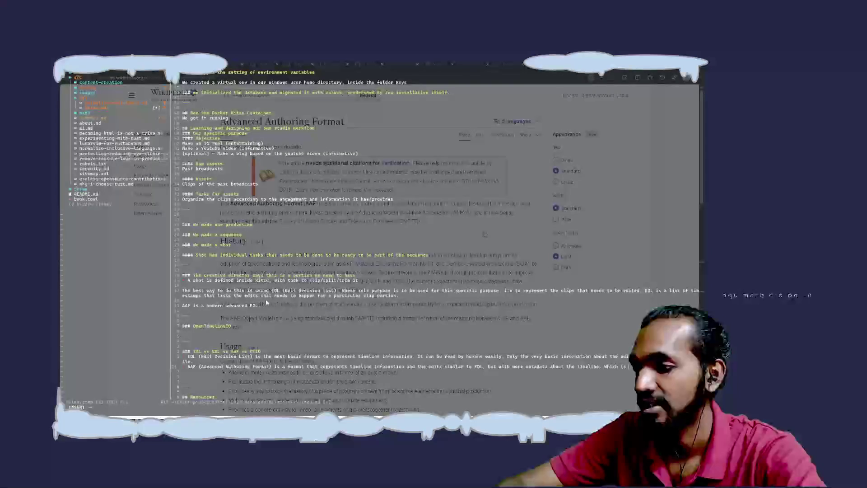
left_click(288, 305)
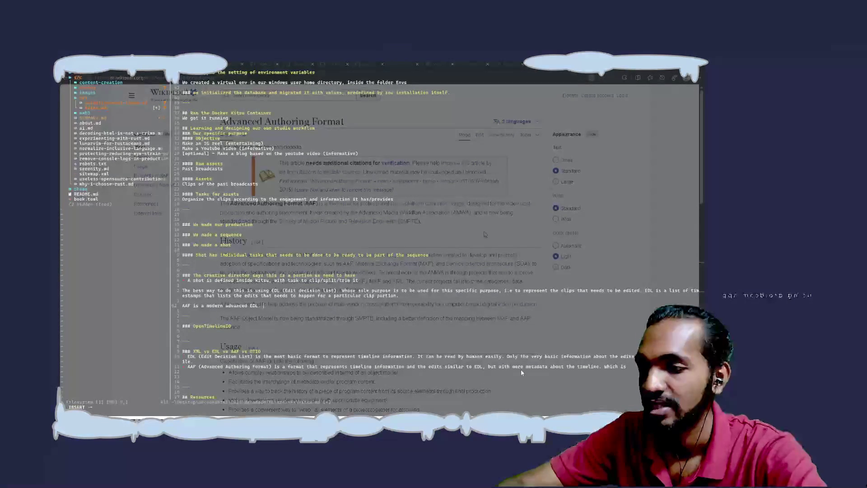
Step: Go to the end of the AAF line, show the postPerspective article behind, and continue typing
left_click(633, 367)
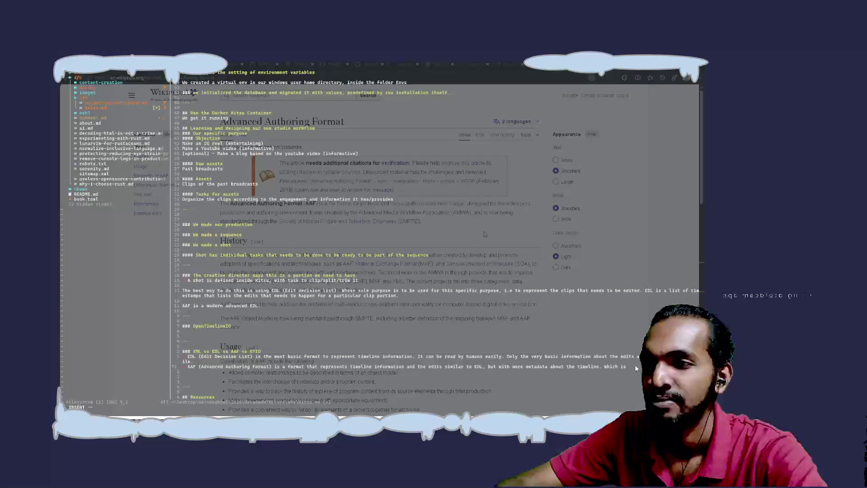
key("ctrl+Tab")
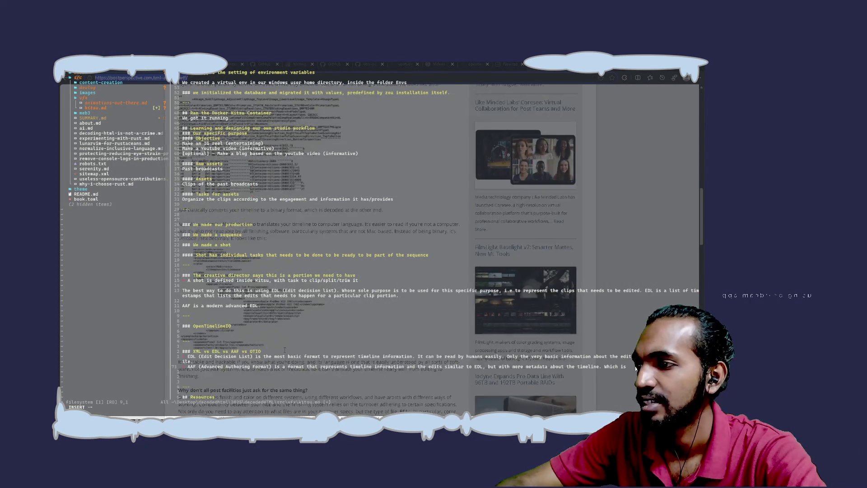
scroll(635, 368, "up", 3)
scroll(635, 368, "up", 1)
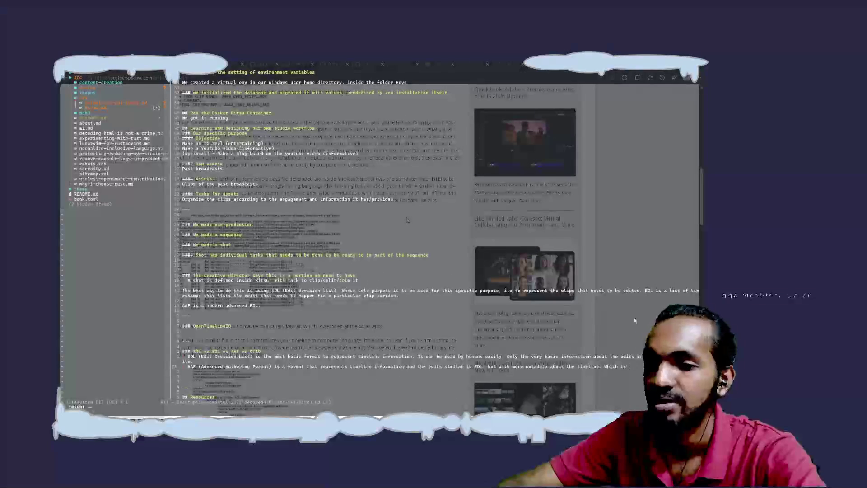
type("mor")
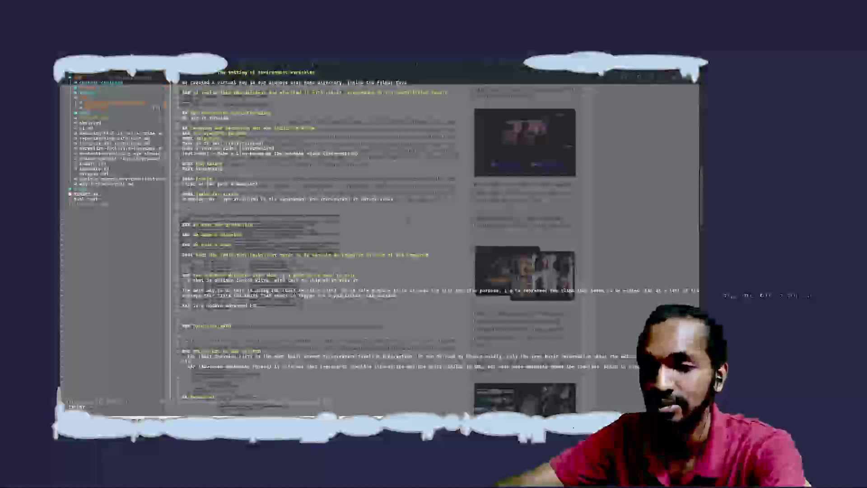
Step: Finish the AAF sentence with 'developed by Microsoft.' while scrolling the article behind
type("eloped by Microsoft.")
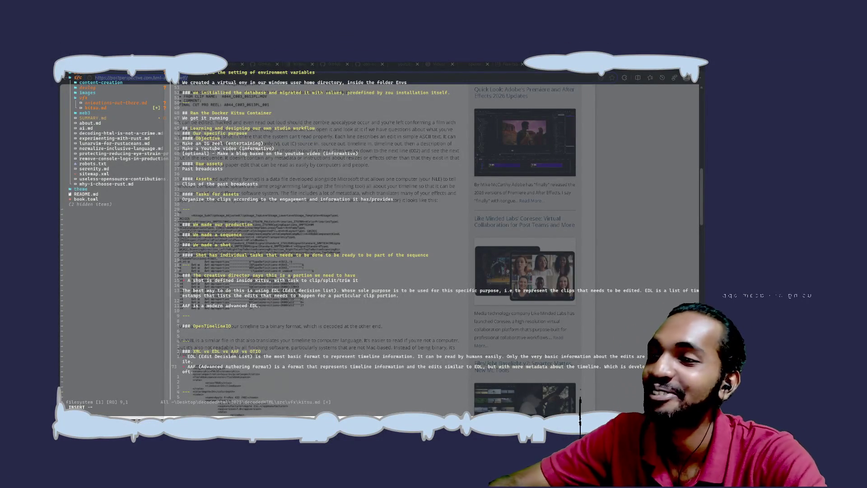
scroll(410, 249, "down", 2)
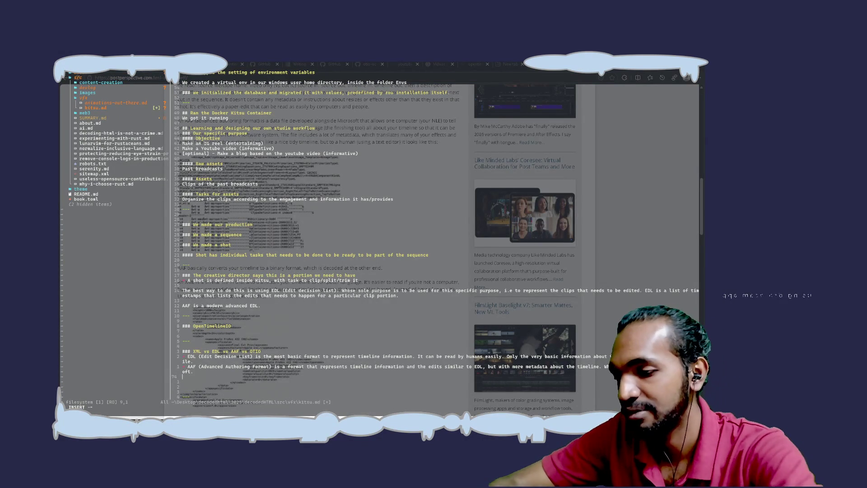
type("ML")
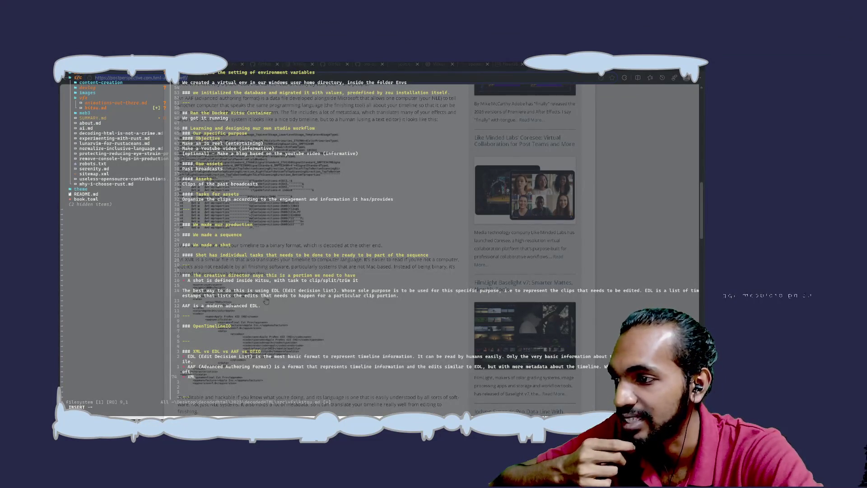
scroll(267, 300, "down", 2)
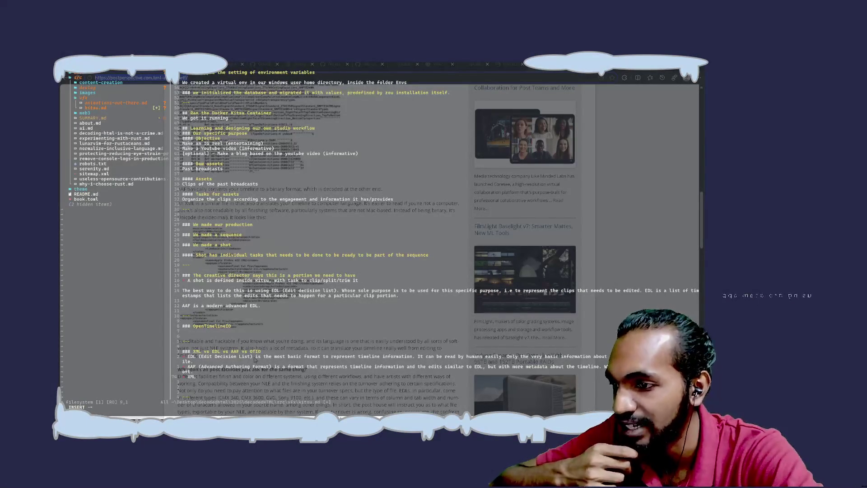
scroll(524, 248, "down", 3)
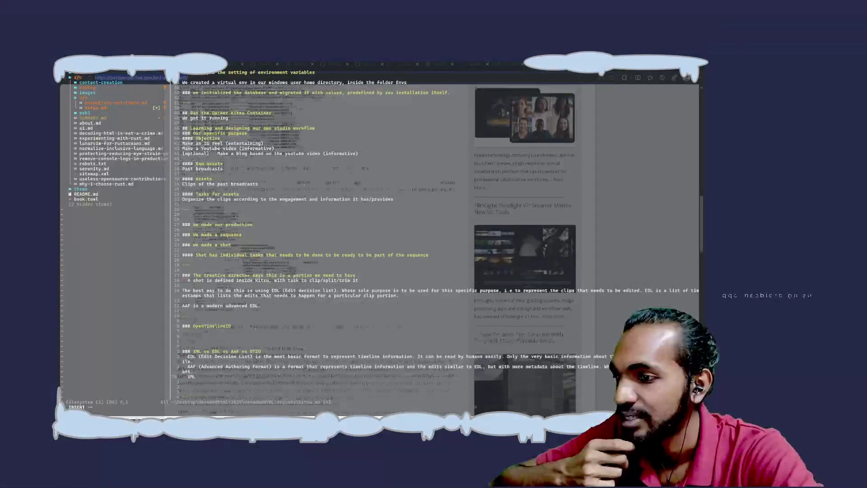
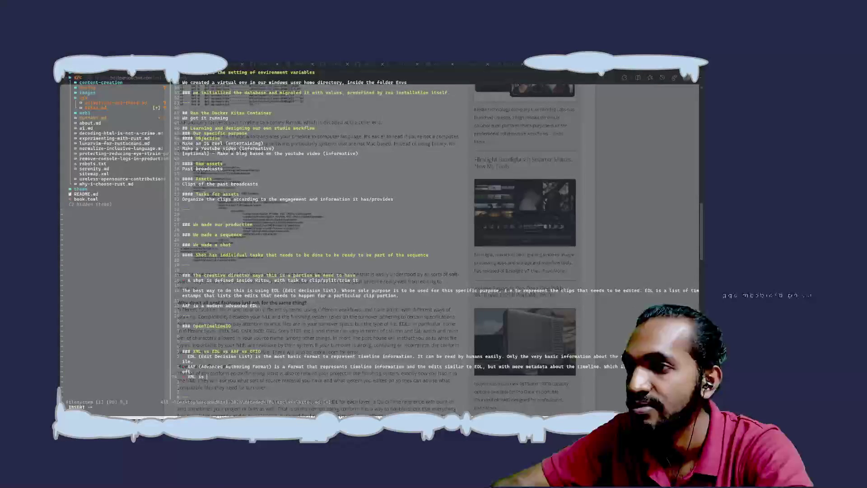
Step: Describe XML as easier for humans to read but not for systems that are not Mac based
type("easier to ")
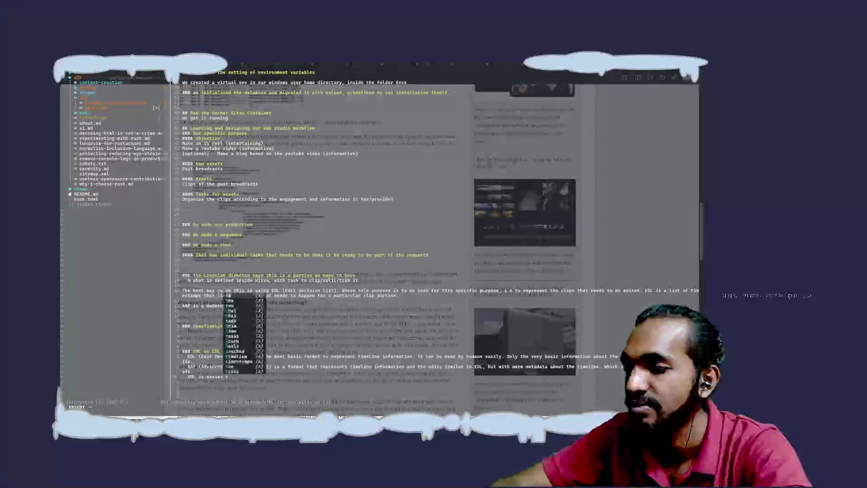
type("read ")
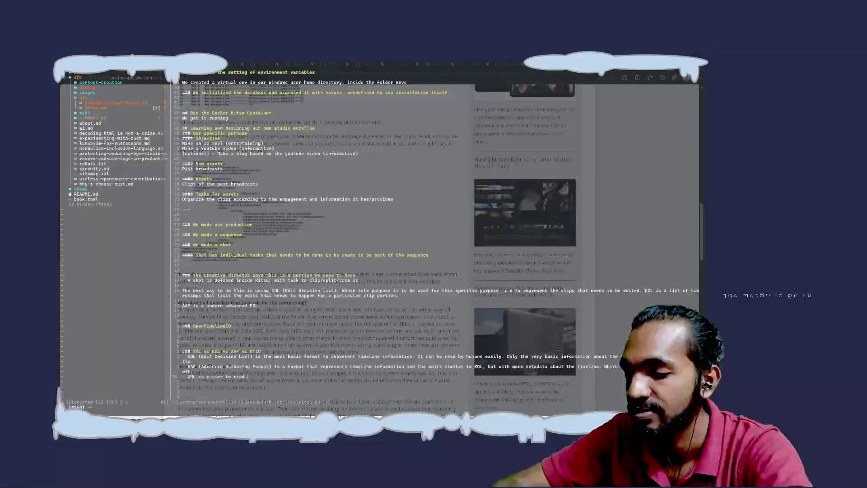
type("by humans ")
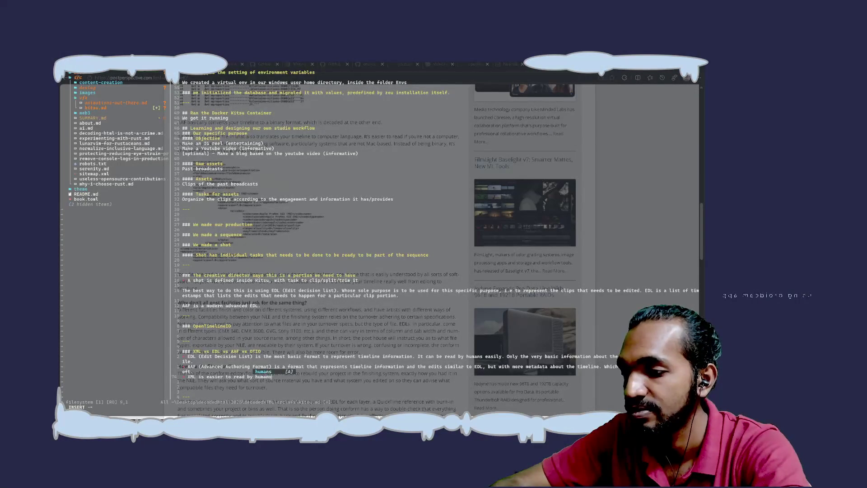
type("but not ")
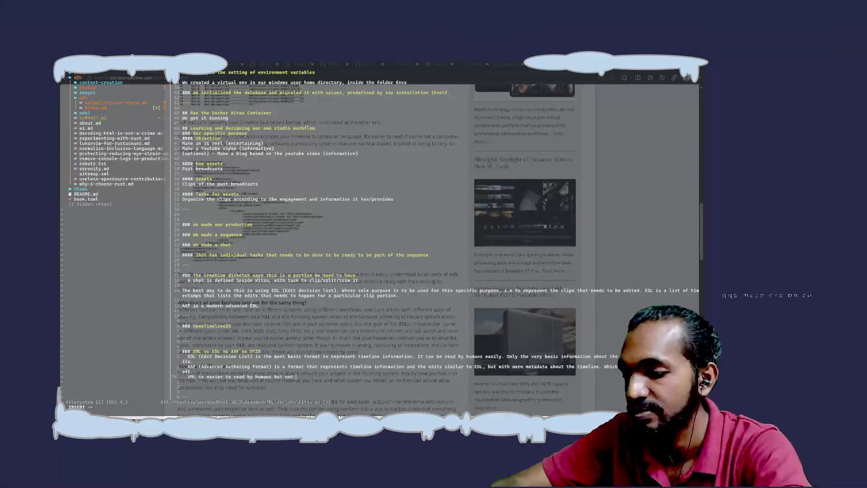
type("by comp")
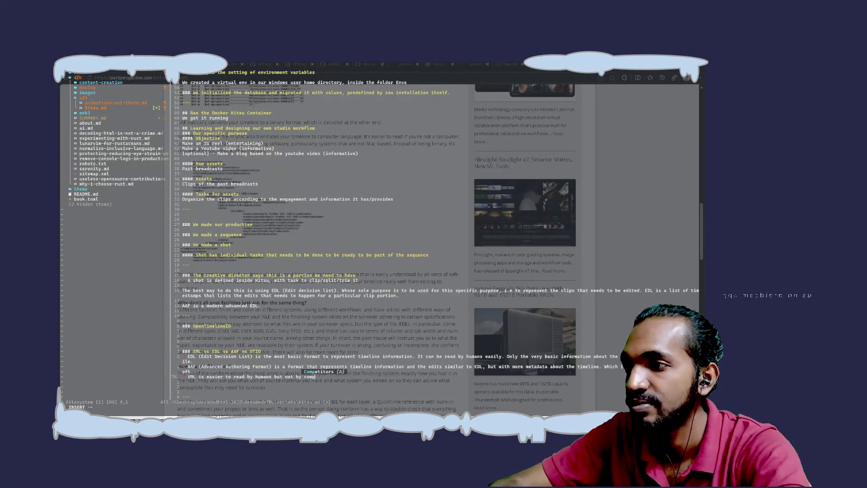
key("BackSpace")
key("BackSpace")
key("BackSpace")
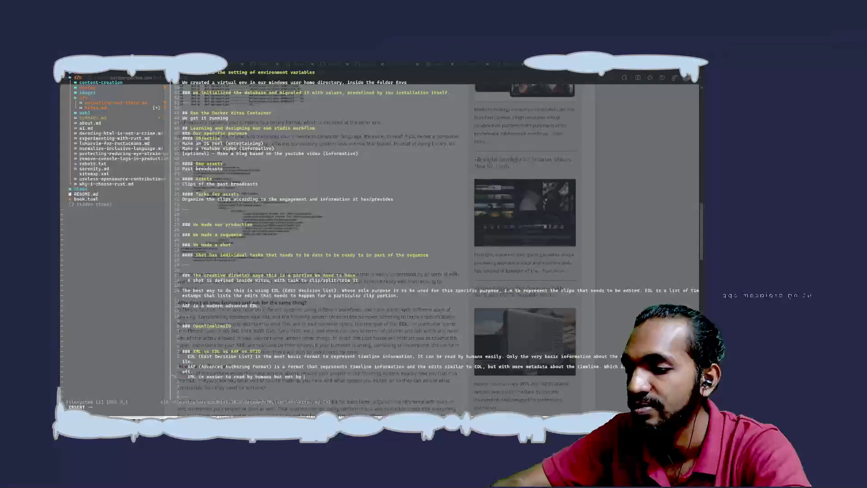
type("systems, ")
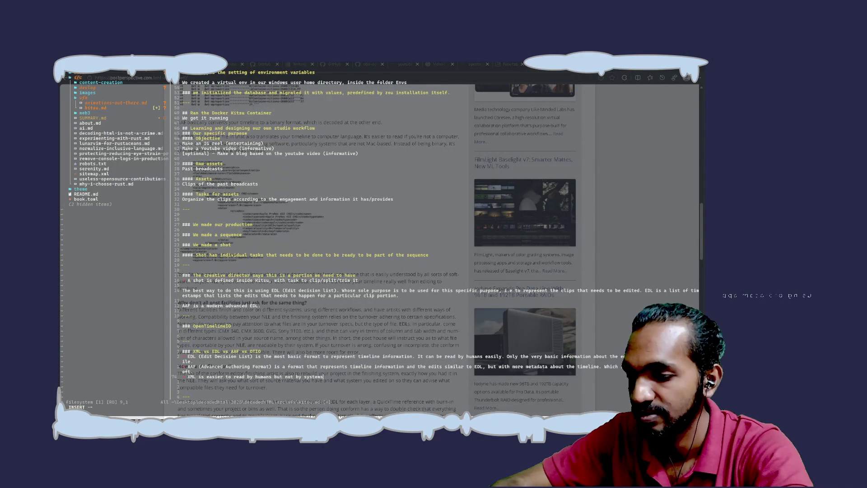
type("because")
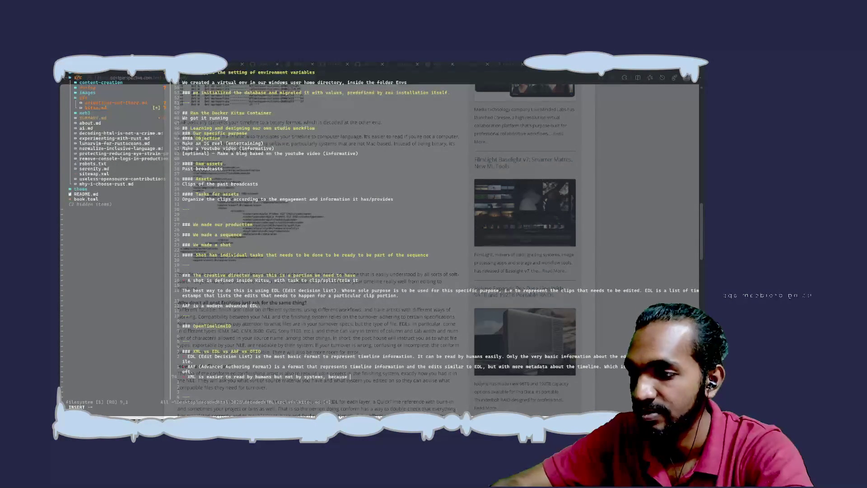
key("BackSpace")
key("BackSpace")
key("BackSpace")
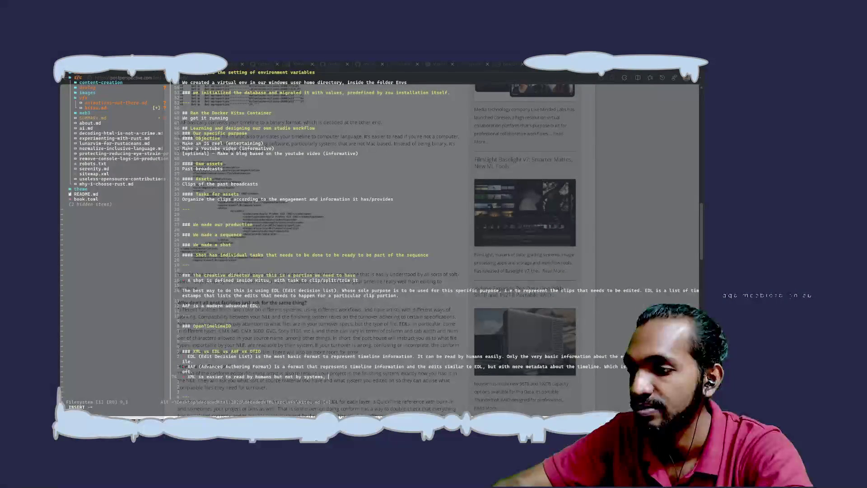
type("that ")
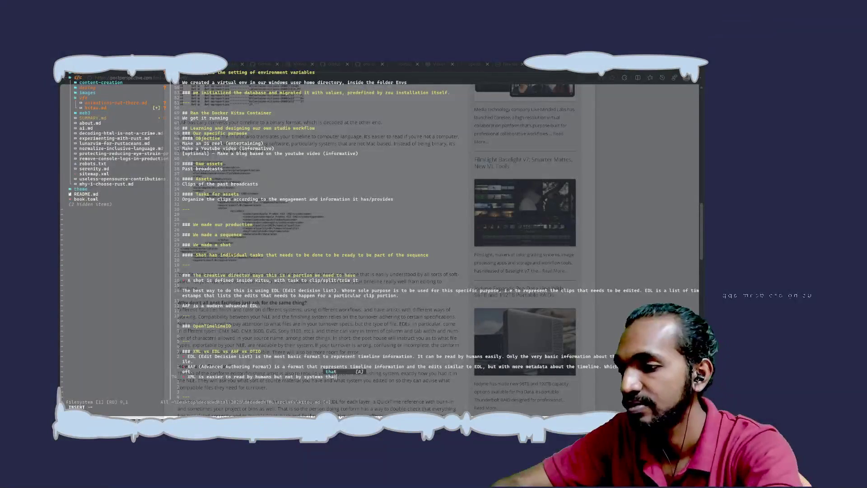
type("are not m")
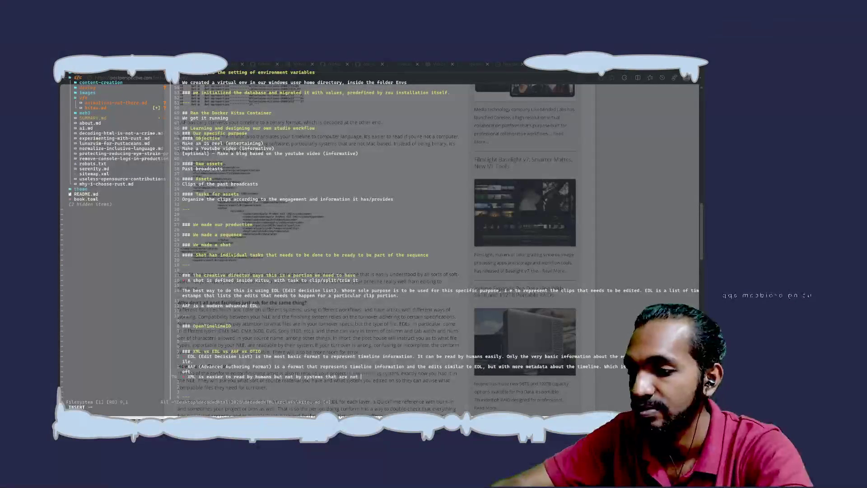
key("BackSpace")
type("Mac based")
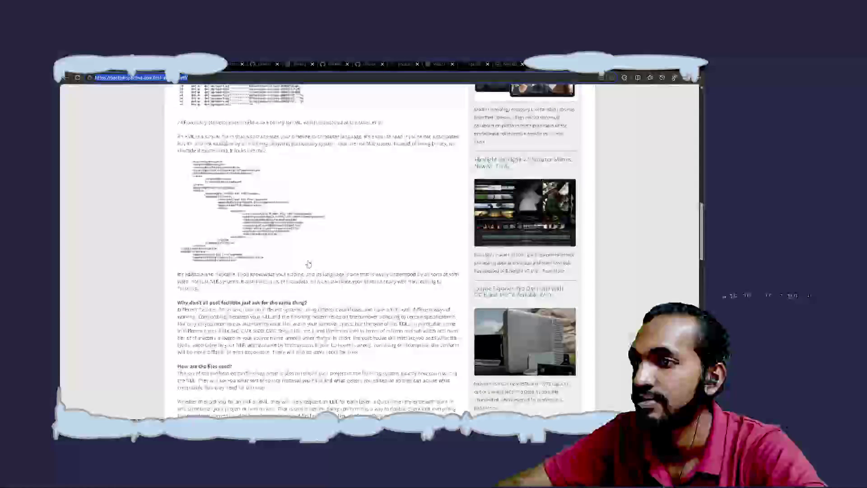
Step: Add that it is saved in binary and hexadecimal, removing 'written and'
key("alt+Tab")
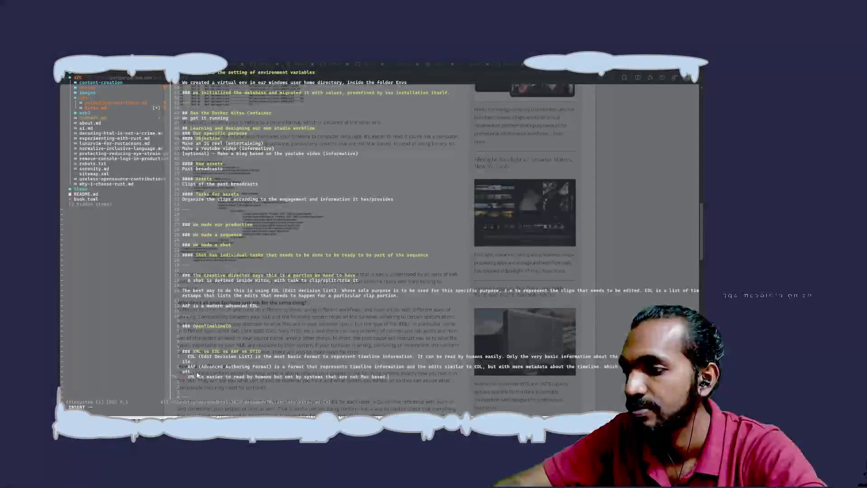
type(" It is w")
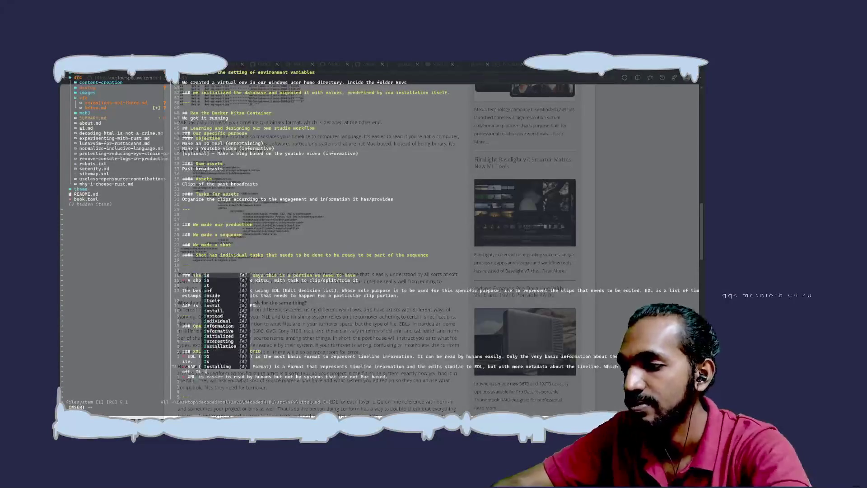
type("ritten and")
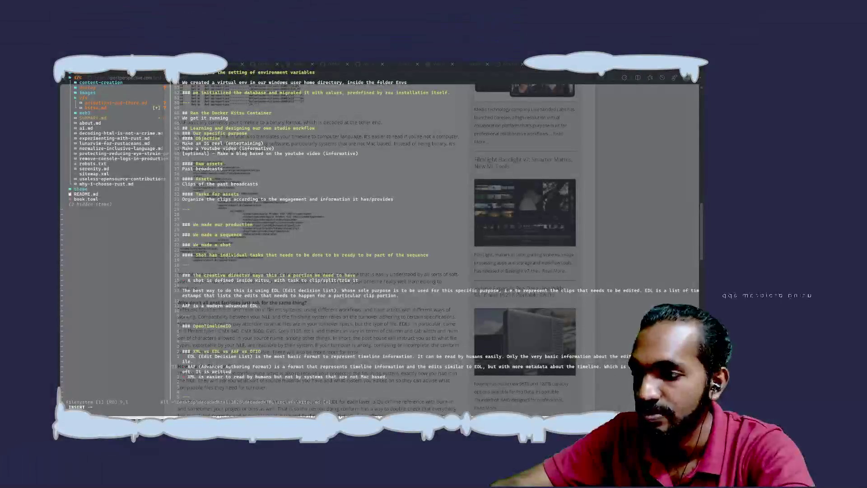
type(" saved in")
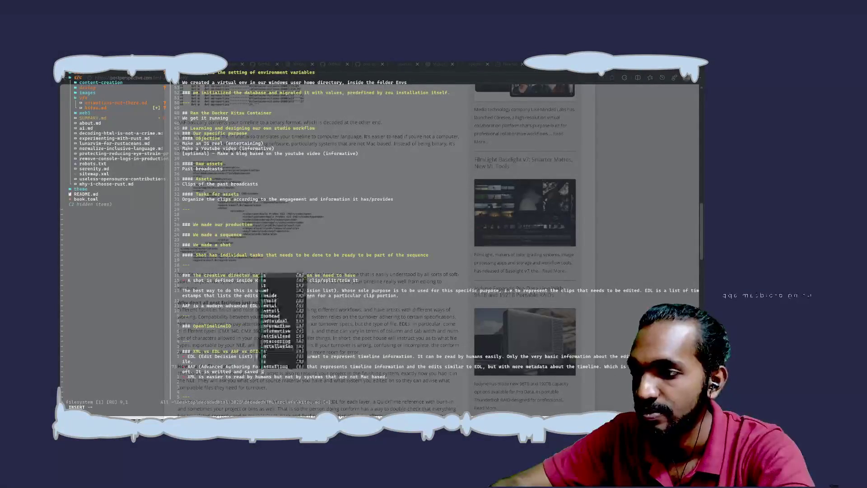
type(" binary")
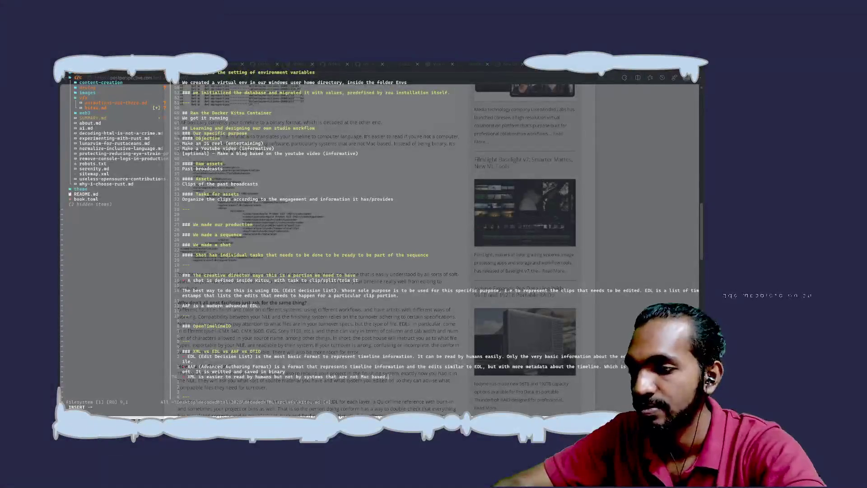
type(" It is as")
type(" e")
type("n hexade")
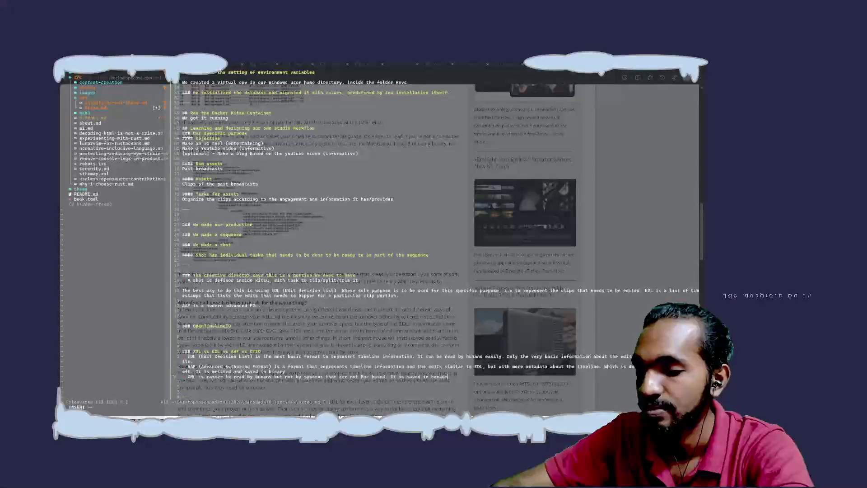
type("mal")
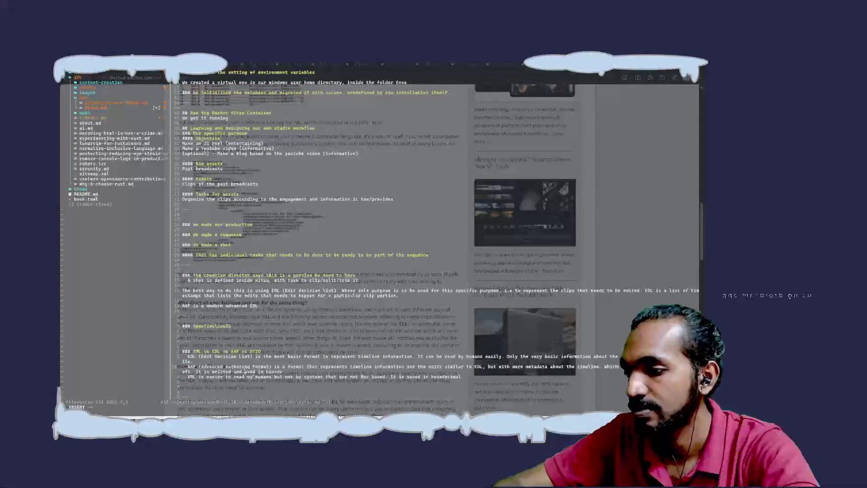
key("BackSpace")
key("BackSpace")
key("BackSpace")
key("Escape")
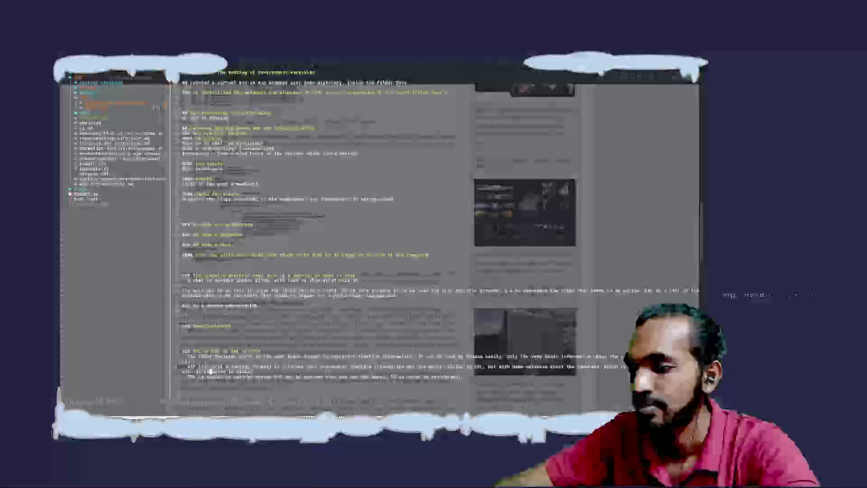
Step: Move the cursor to the end of the AAF line in the notes
key("A")
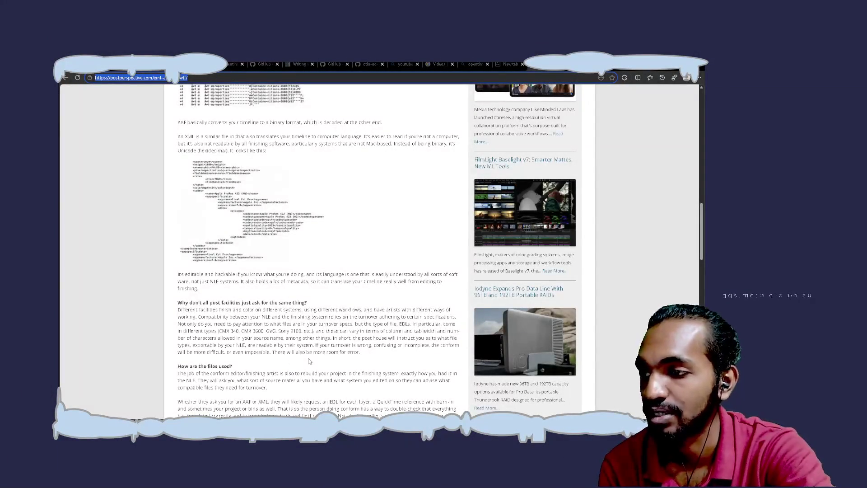
Step: Scroll to the article's closing paragraphs on how turnover files are used in conforming
scroll(309, 361, "down", 3)
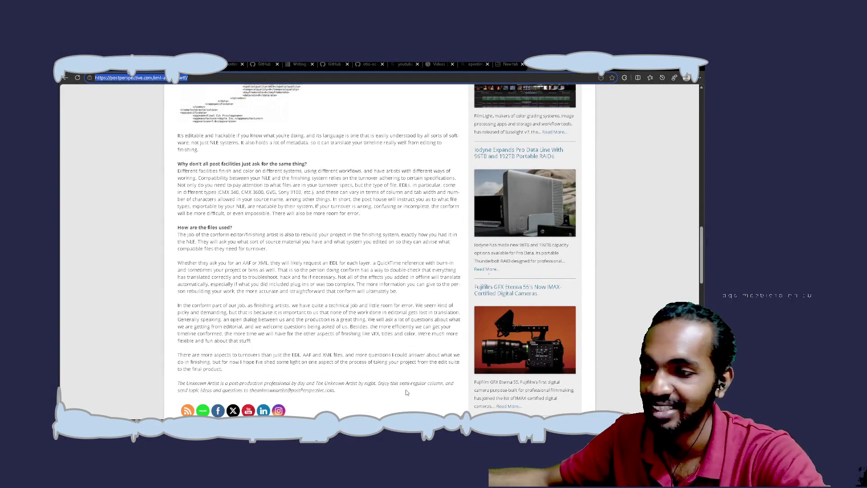
Step: Review the article, select its web address, and return to the XML line in the notes
scroll(406, 392, "down", 3)
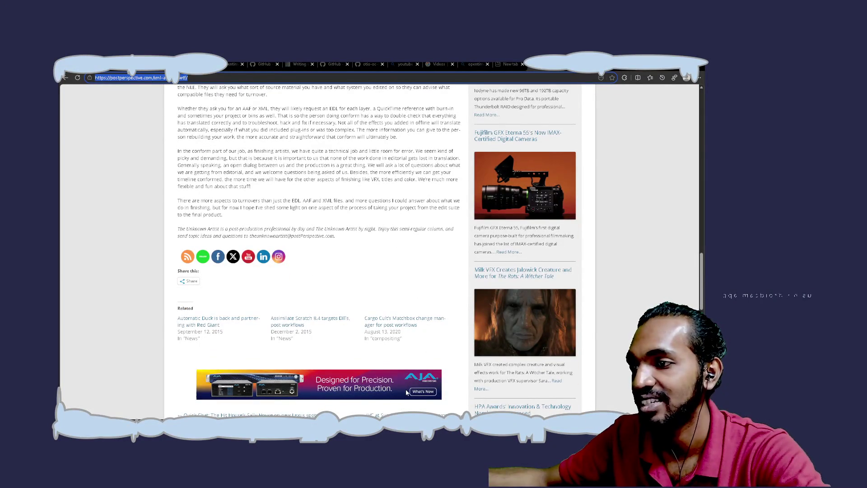
scroll(406, 392, "up", 1)
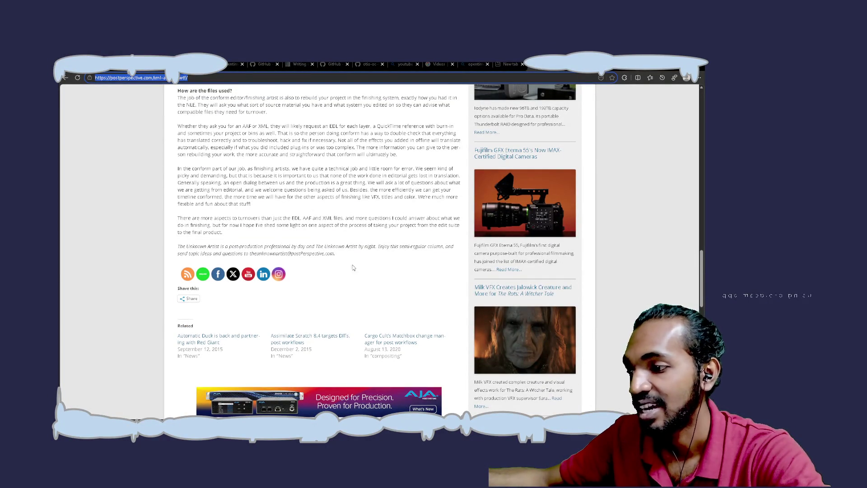
scroll(363, 266, "up", 20)
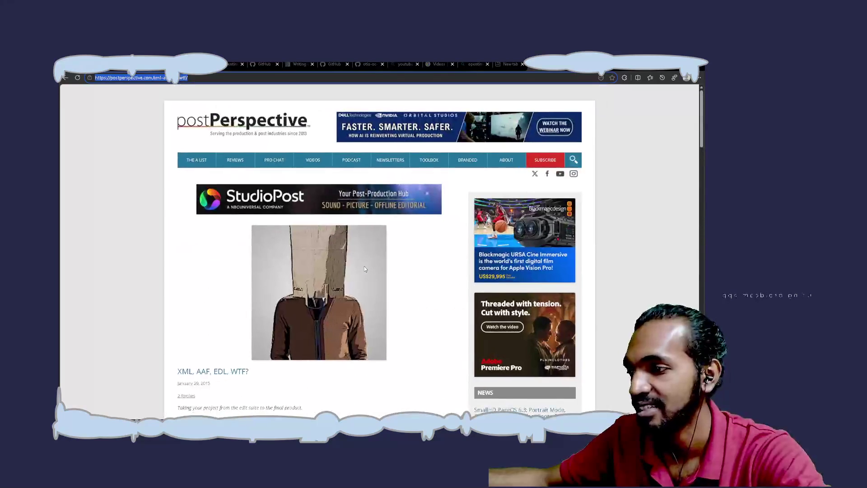
scroll(285, 346, "down", 5)
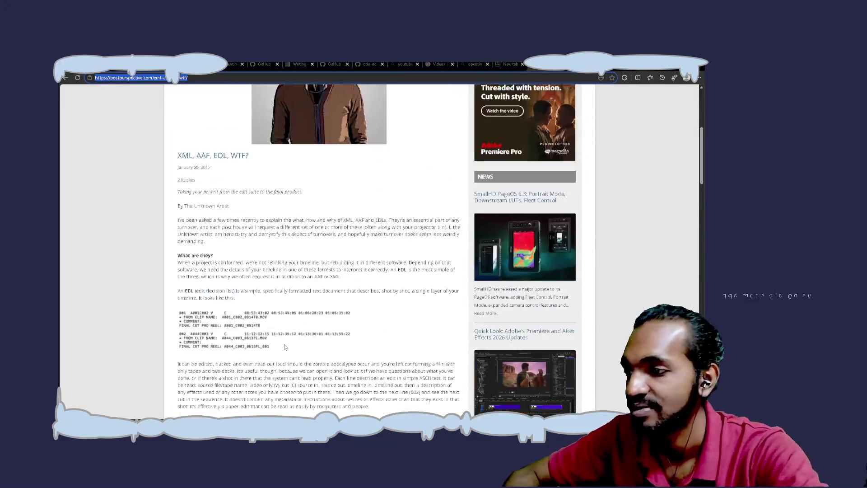
left_click(257, 210)
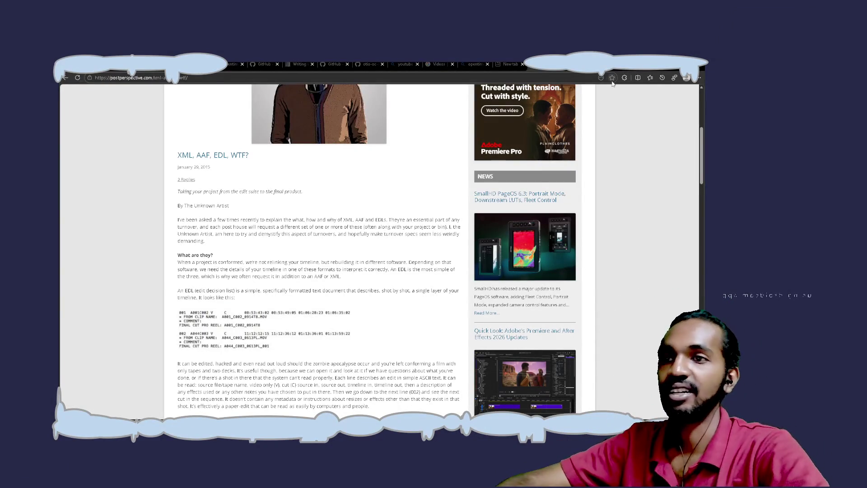
key("ctrl+l")
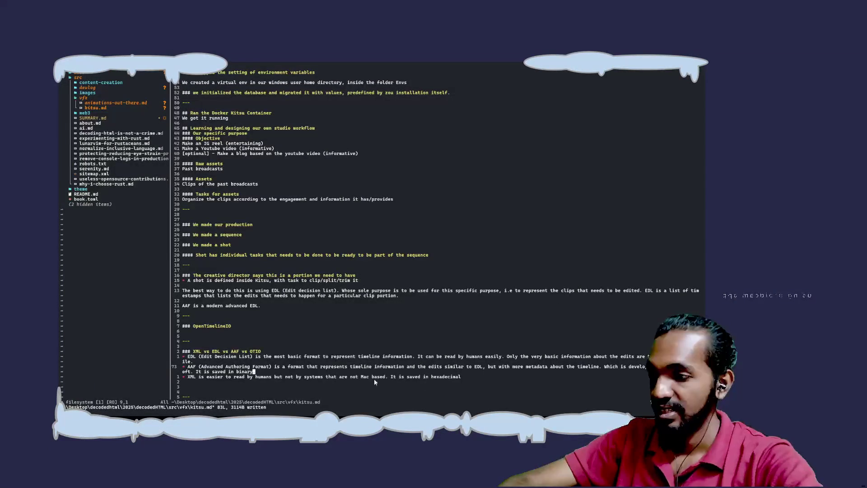
left_click(467, 375)
Step: End the XML bullet with a period and add 'OTIO (OpenTimelineIO) is represented in JSON format.'
type("A.")
key("Return")
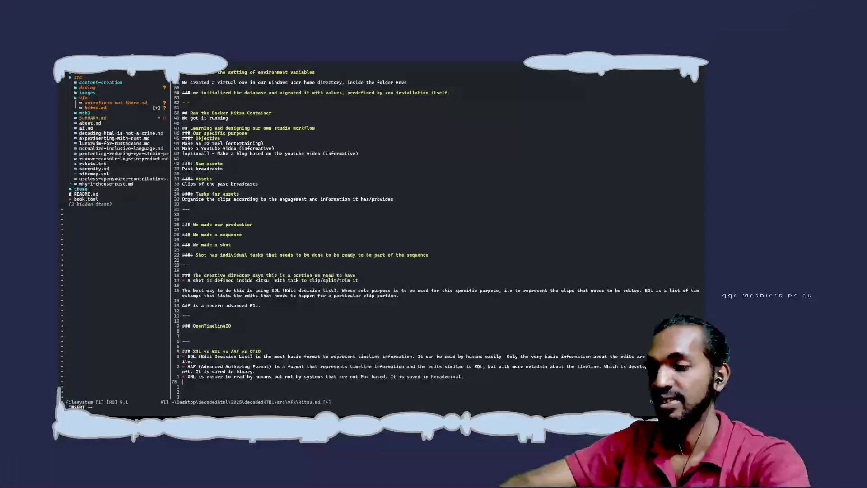
type("- OT")
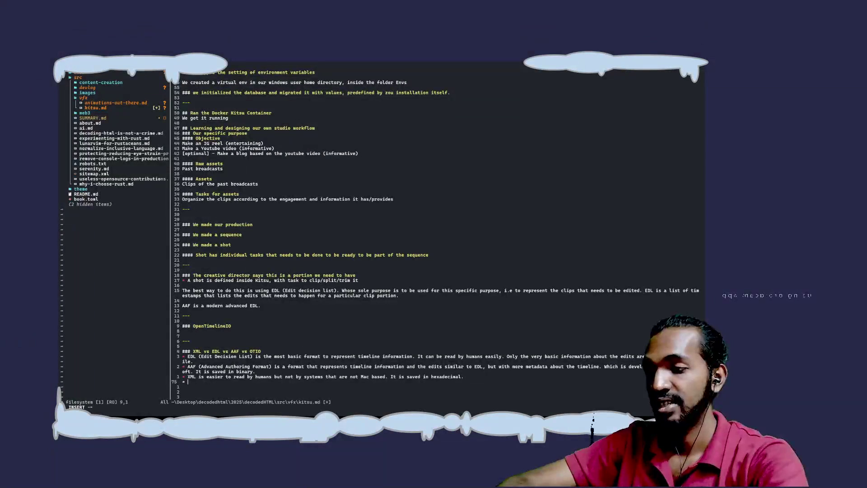
type("IO ")
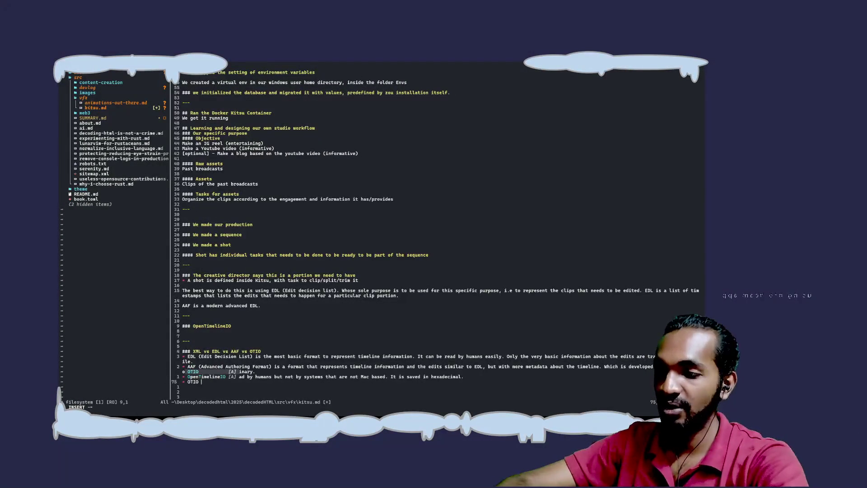
type("(Open")
key("Down")
key("Return")
type(")")
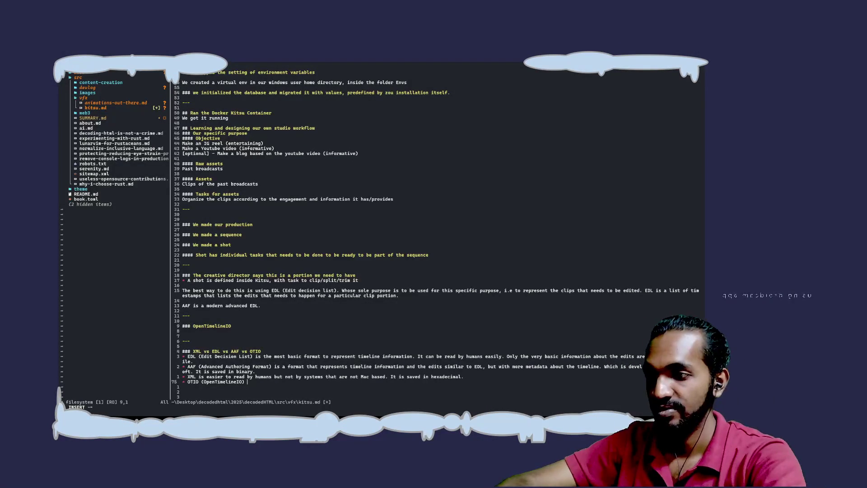
type("is represented in ")
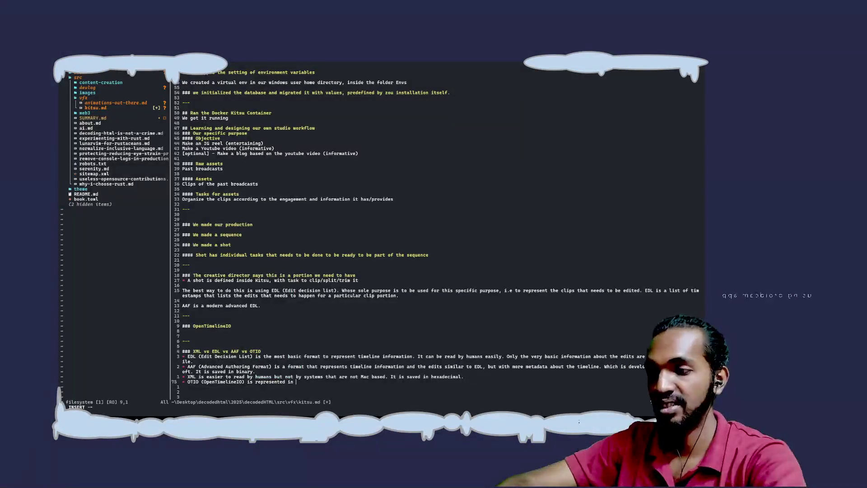
type("JSON.")
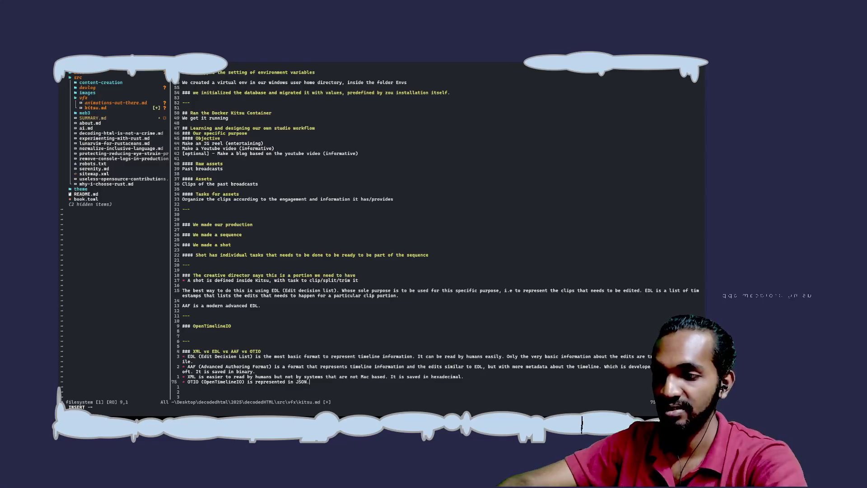
key("BackSpace")
type("format.")
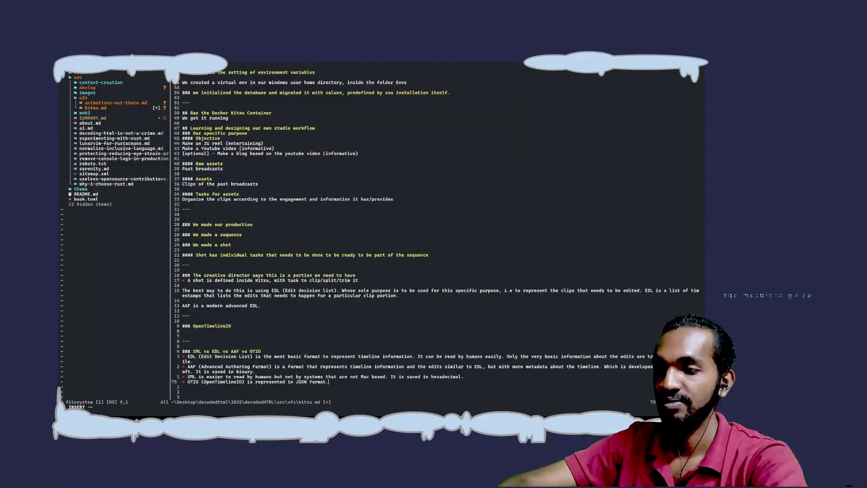
Step: Leave insert mode and save kitsu.md with :w
key("Escape")
type(":w")
key("Return")
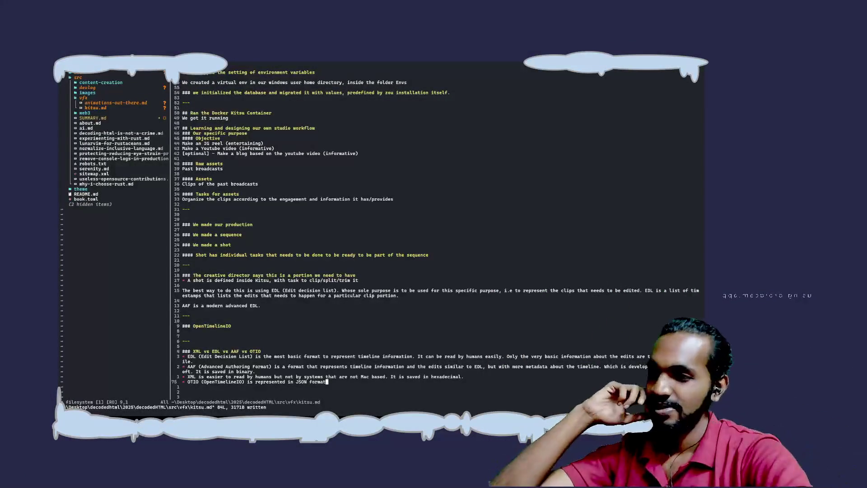
type(".")
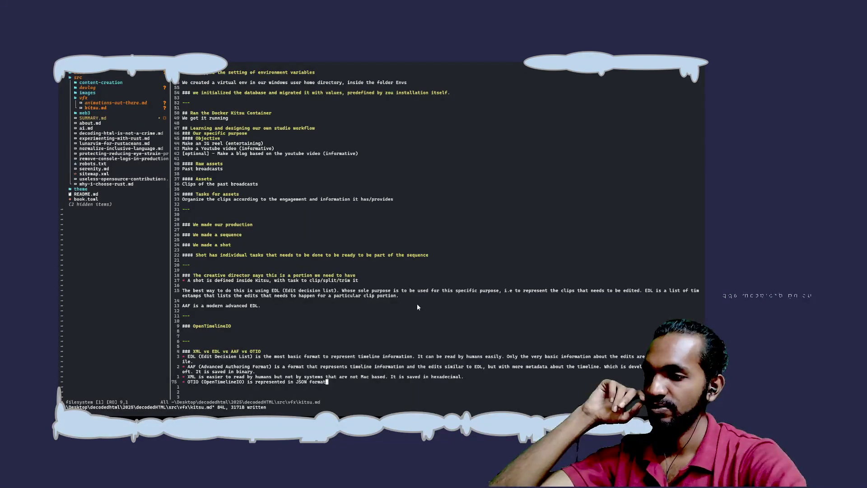
left_click(466, 376)
type("A ")
type("It also su")
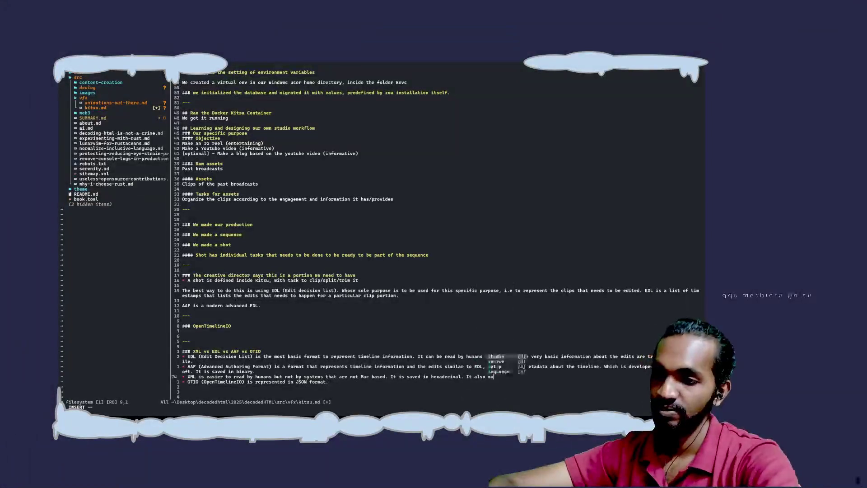
type("pports more metaf")
Step: Finish the XML metadata sentence, add effects and layers metadata to OTIO, and save
key("BackSpace")
type("data")
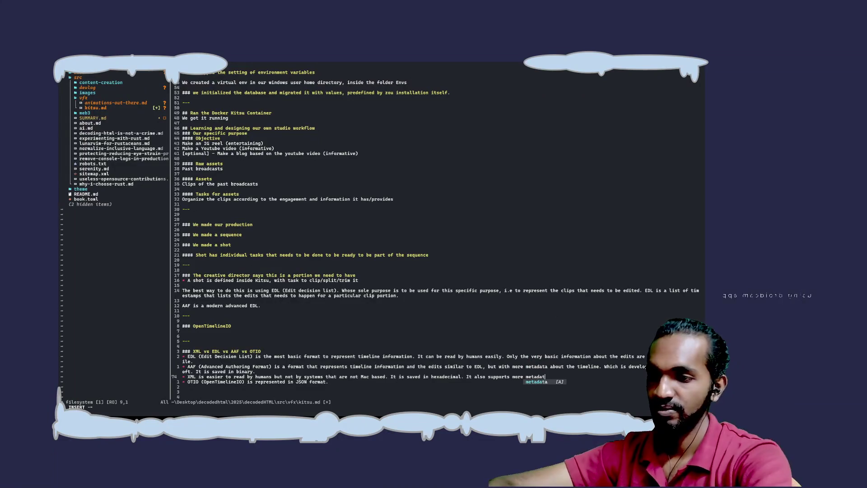
type(".")
left_click(338, 381)
type("Also supporting more ")
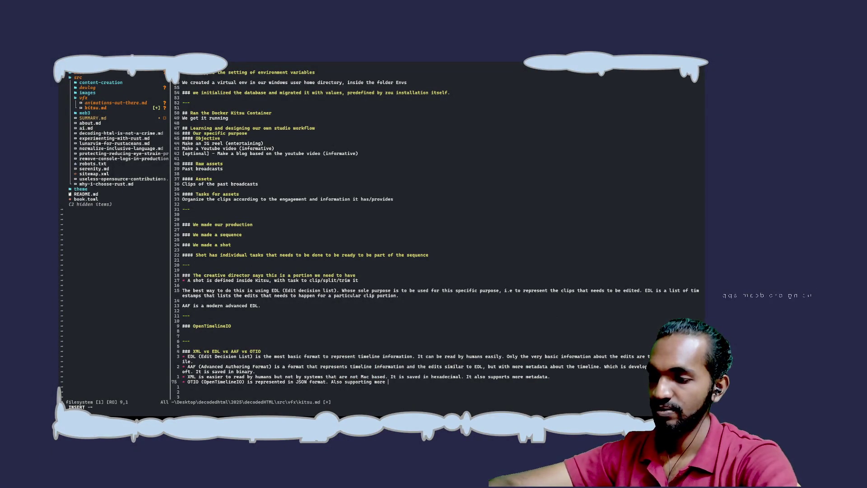
type("metadata about the effects and layers")
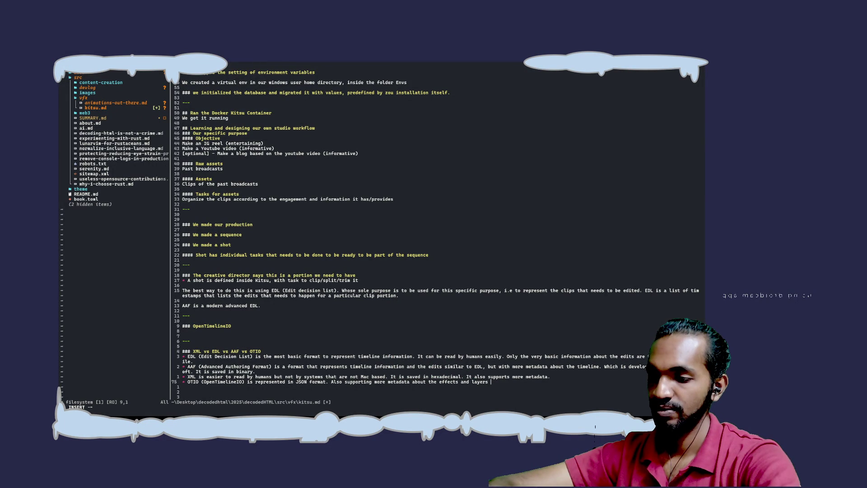
key("Escape")
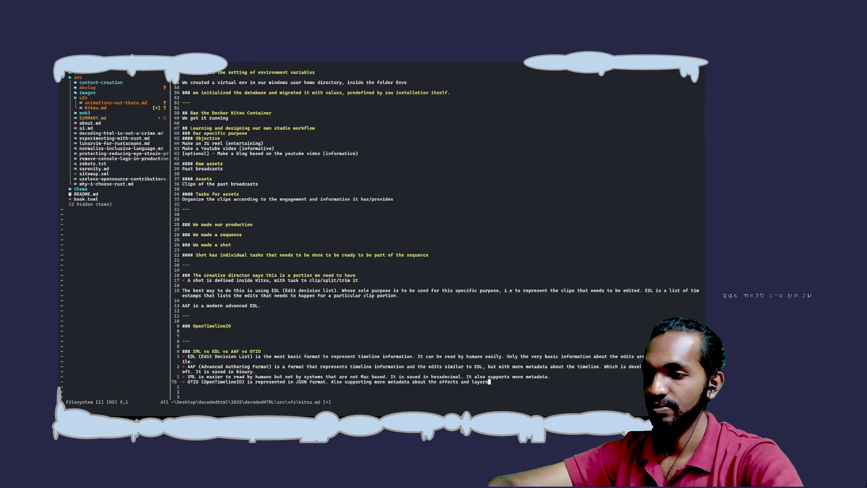
type(":w")
key("Return")
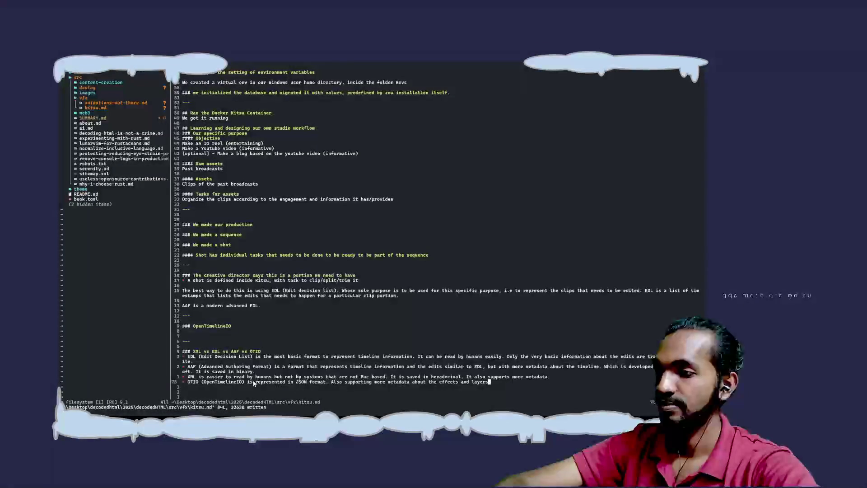
scroll(254, 383, "down", 5)
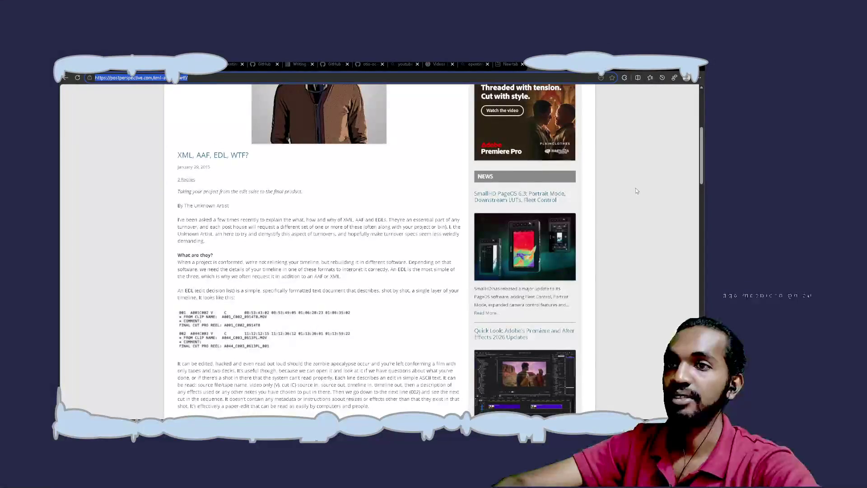
Step: Add the postPerspective article to favourites and close its tab
left_click(612, 77)
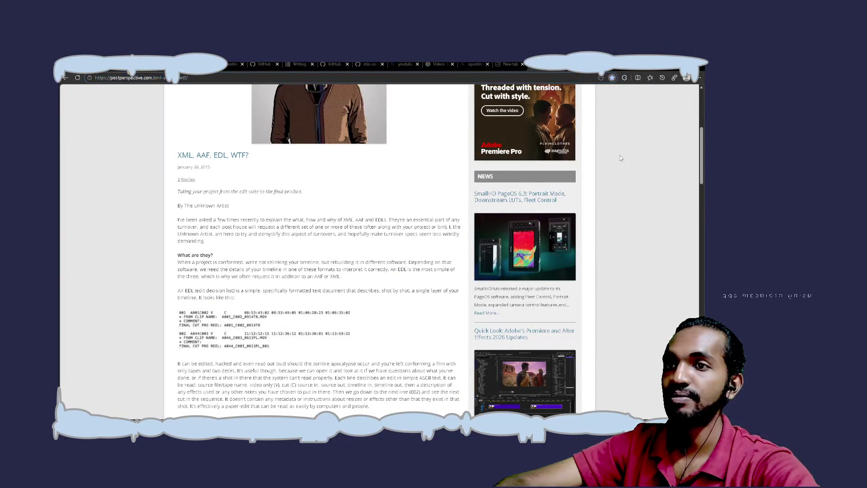
key("ctrl+w")
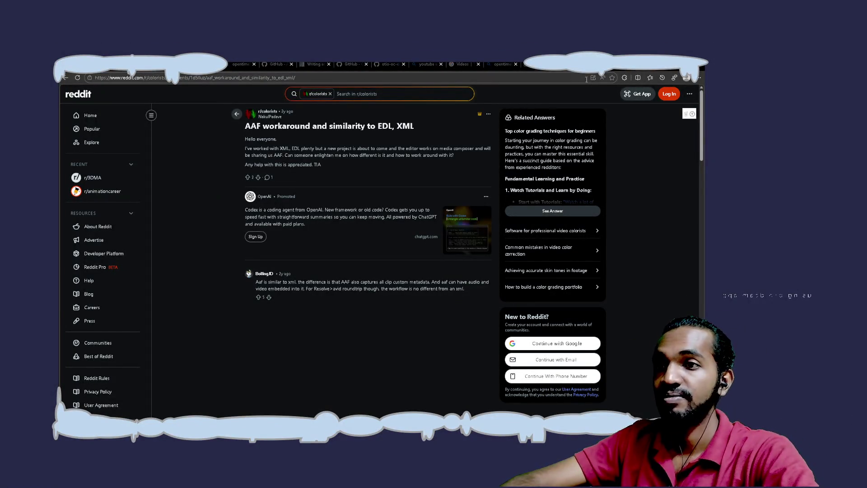
Step: Close the Reddit post, Wikipedia AAF article and empty new tabs
key("ctrl+w")
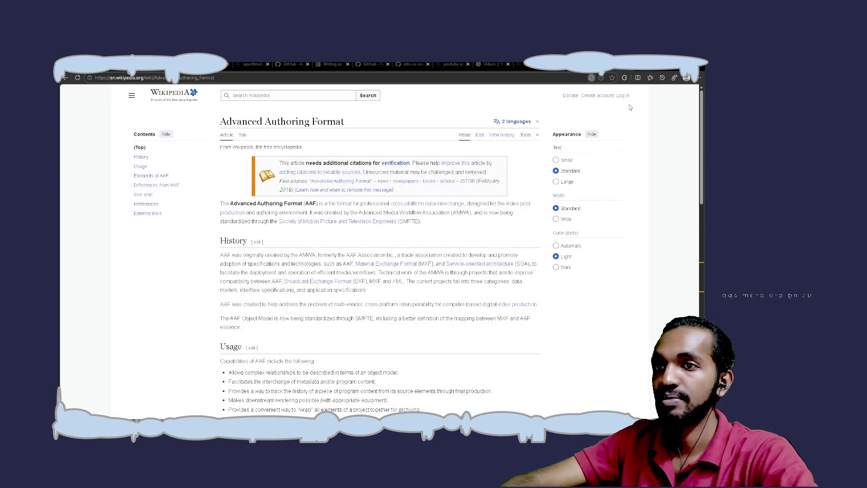
key("ctrl+w")
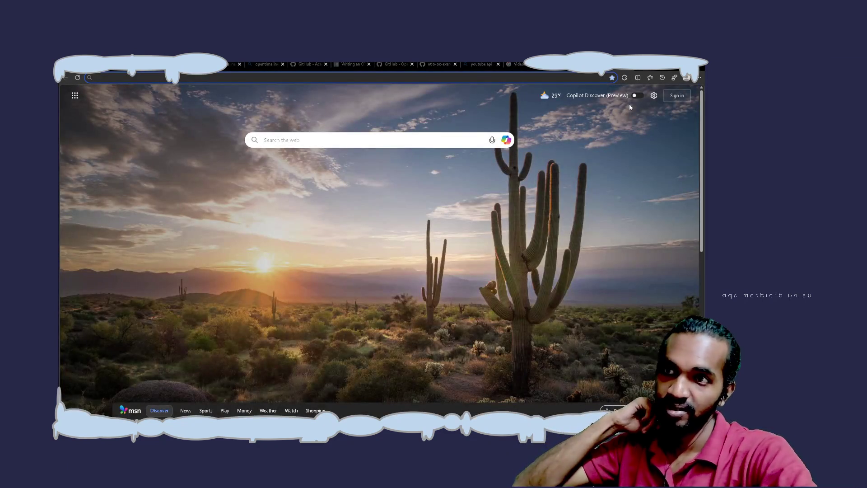
key("ctrl+w")
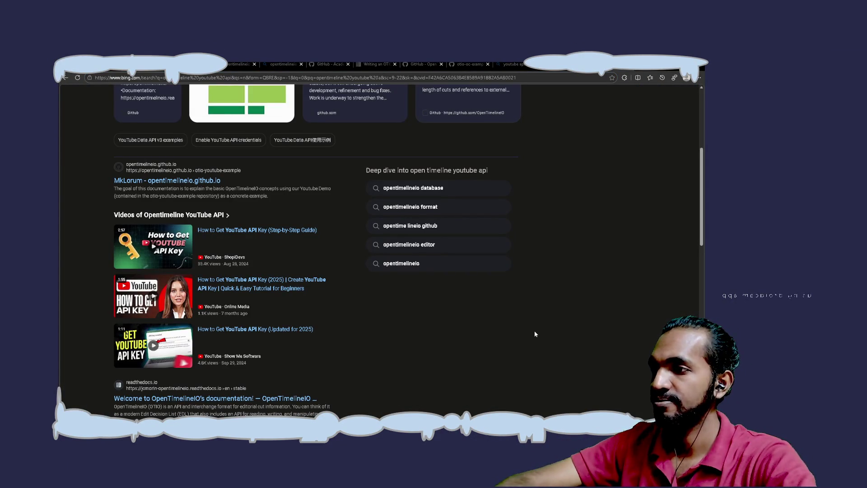
Step: Open the YouTube Data API result, then move to the OTIO examples and raven README tabs
scroll(535, 334, "down", 1)
scroll(534, 334, "down", 3)
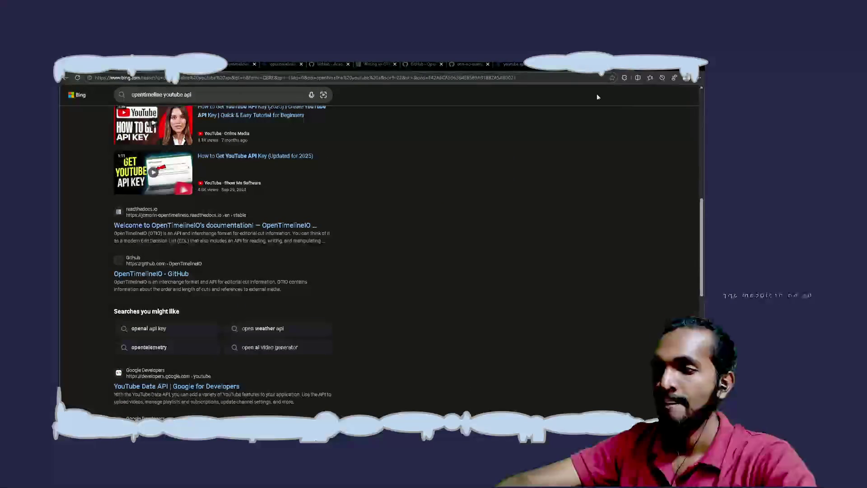
left_click(176, 386)
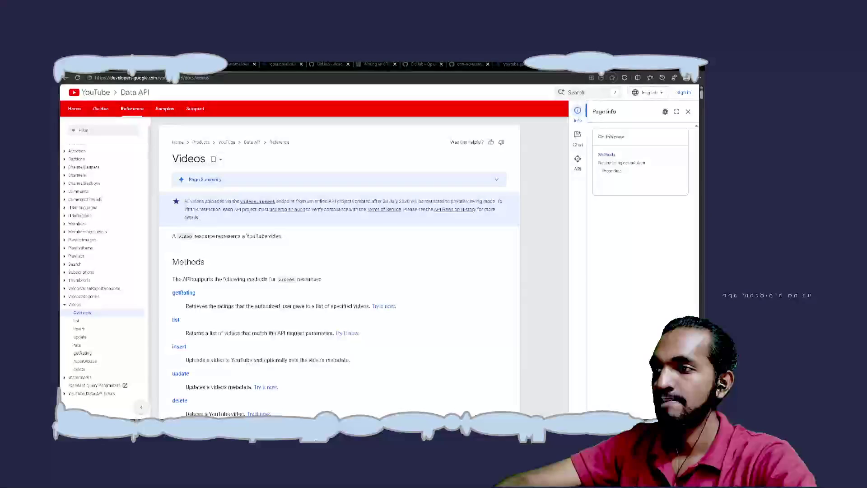
left_click(466, 64)
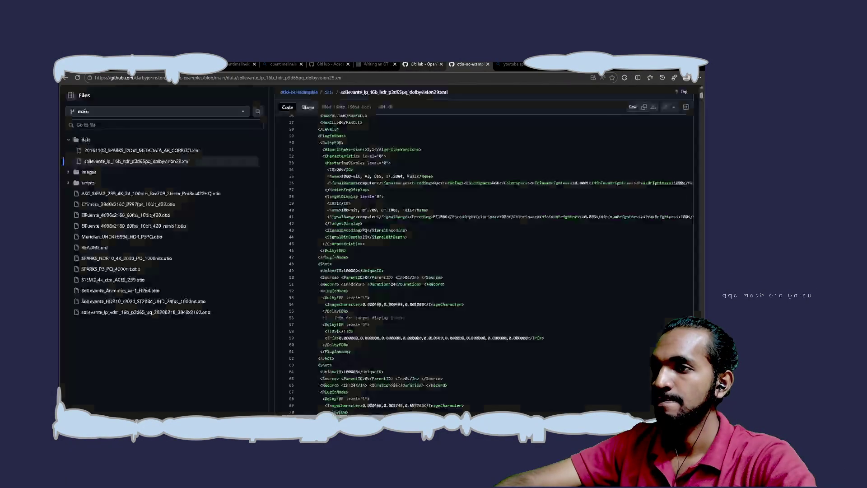
left_click(420, 64)
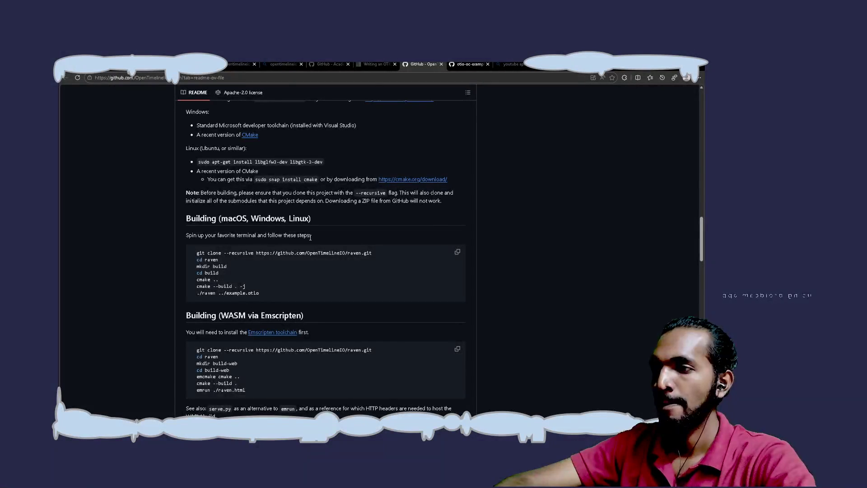
Step: Read the raven README build sections, then open the Writing an OTIO Media Linker tutorial
scroll(441, 240, "down", 3)
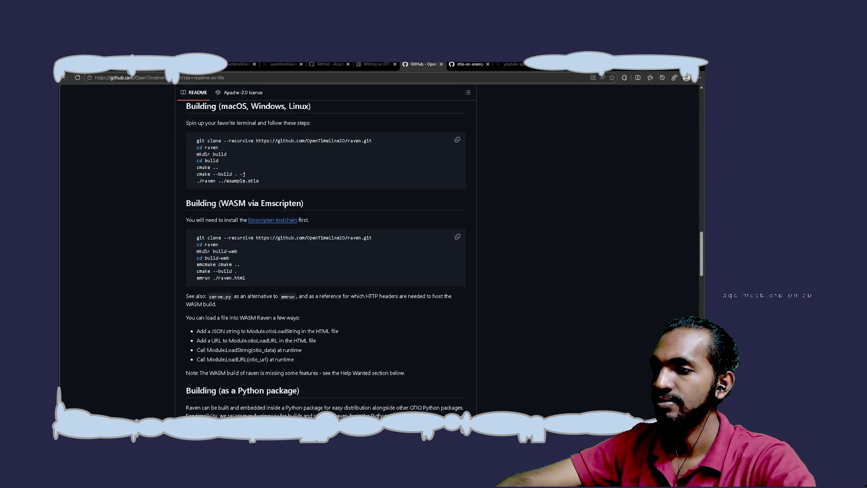
scroll(405, 311, "down", 2)
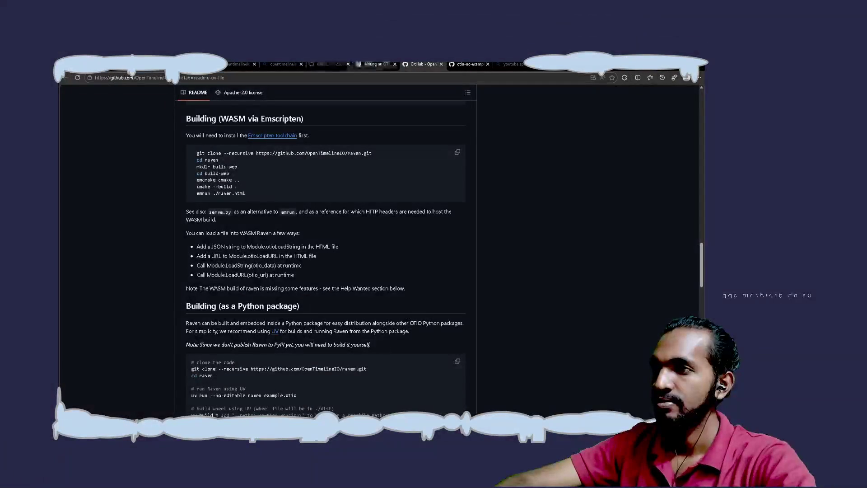
left_click(375, 64)
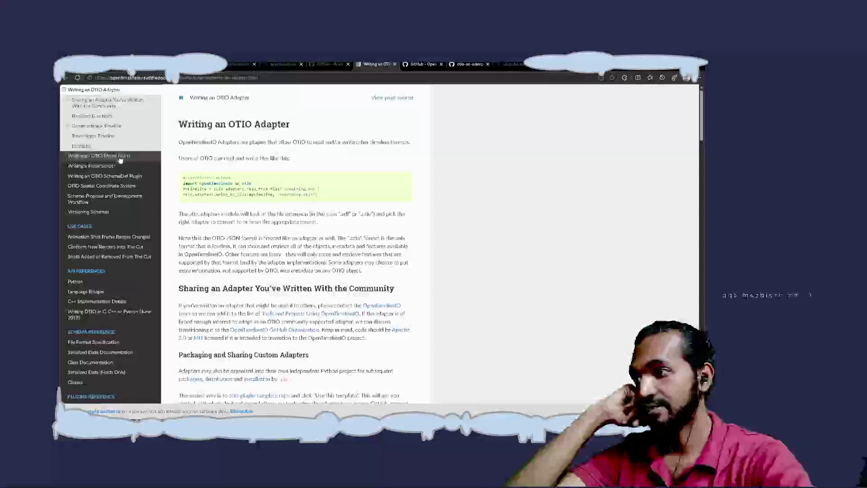
left_click(118, 156)
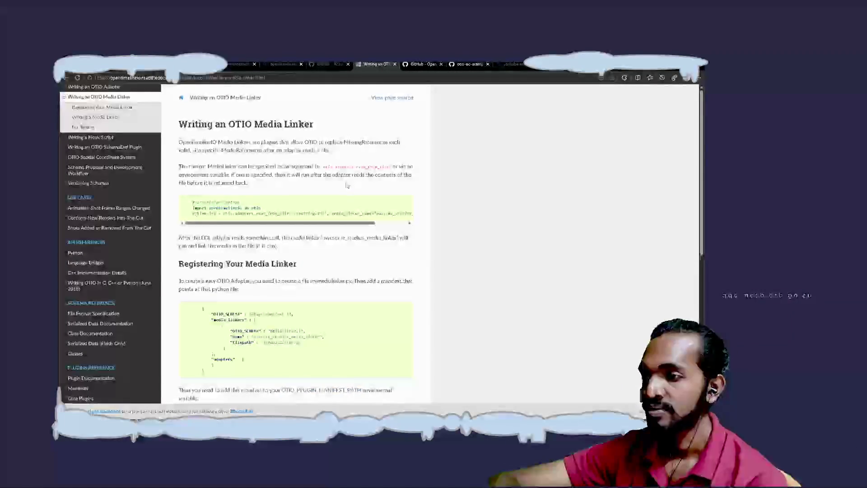
scroll(347, 185, "down", 1)
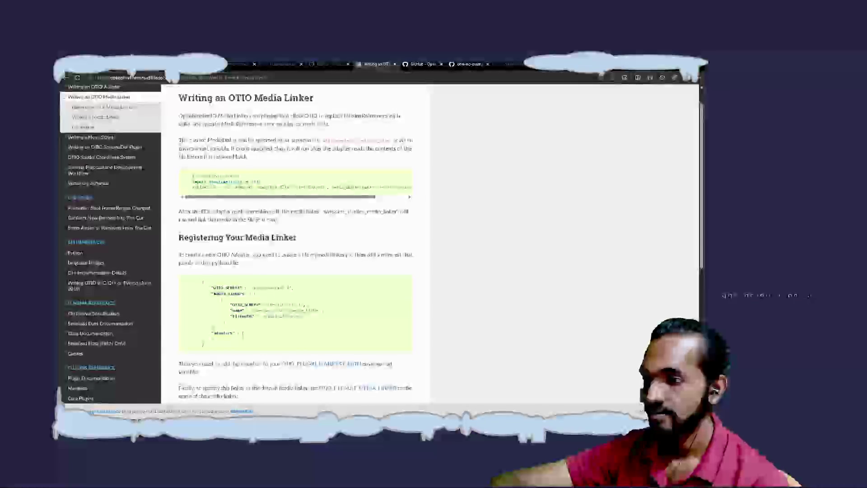
scroll(293, 243, "down", 3)
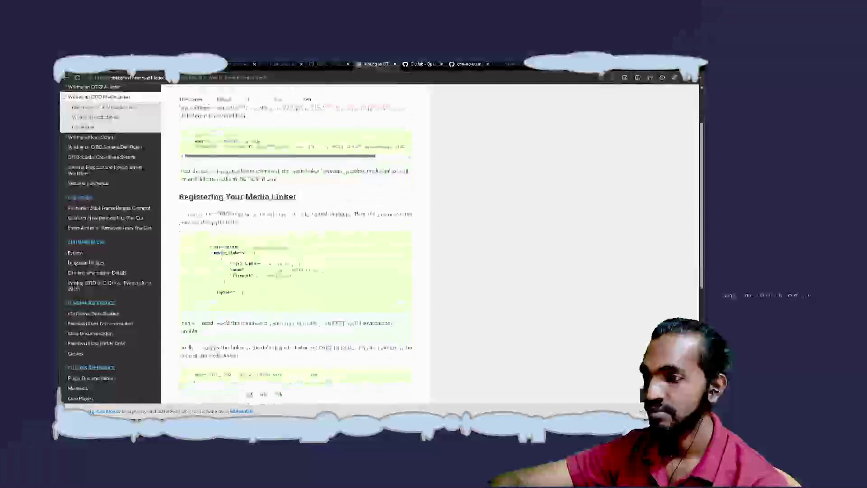
scroll(346, 185, "down", 1)
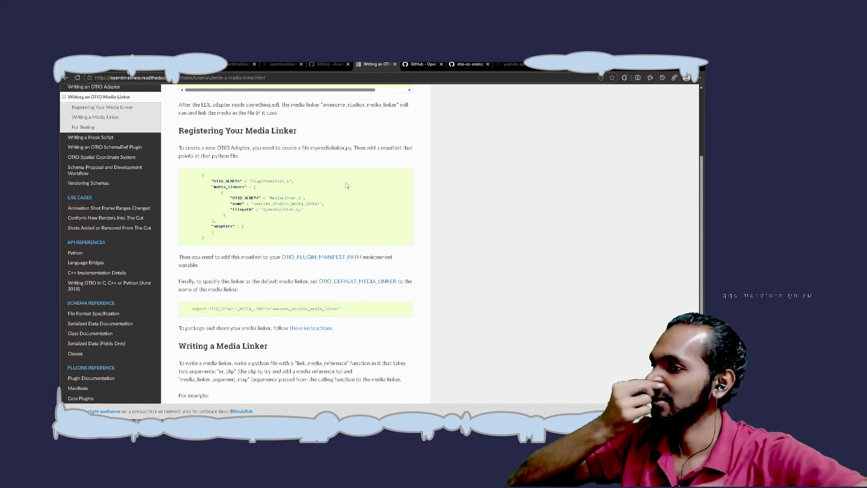
scroll(346, 185, "up", 3)
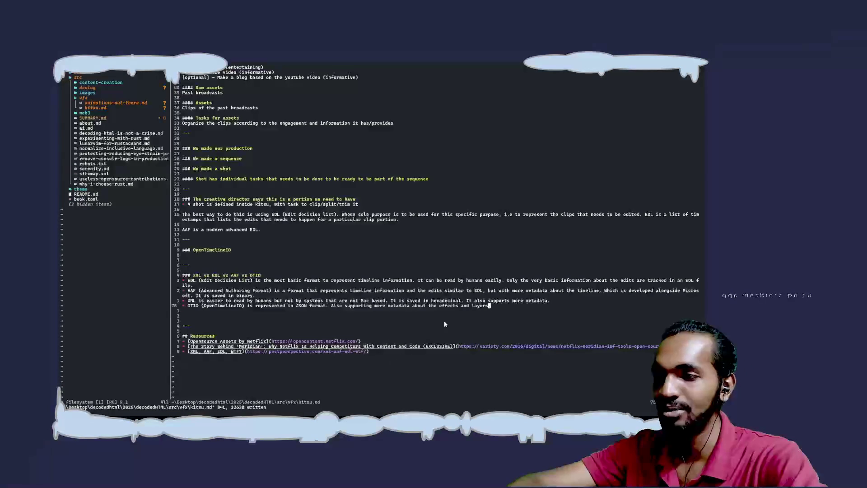
Step: End the OTIO line with a period and add a --- divider below it
type("A.")
key("Return")
key("Return")
key("Return")
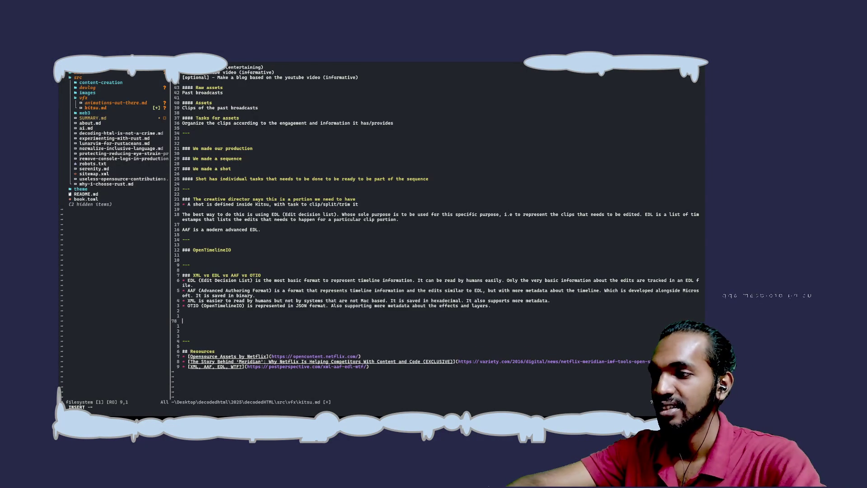
type("---")
key("Return")
key("Return")
Step: Add the '### Initial Workflow Prototype Detail' heading with an empty line beneath it
type("Initial ")
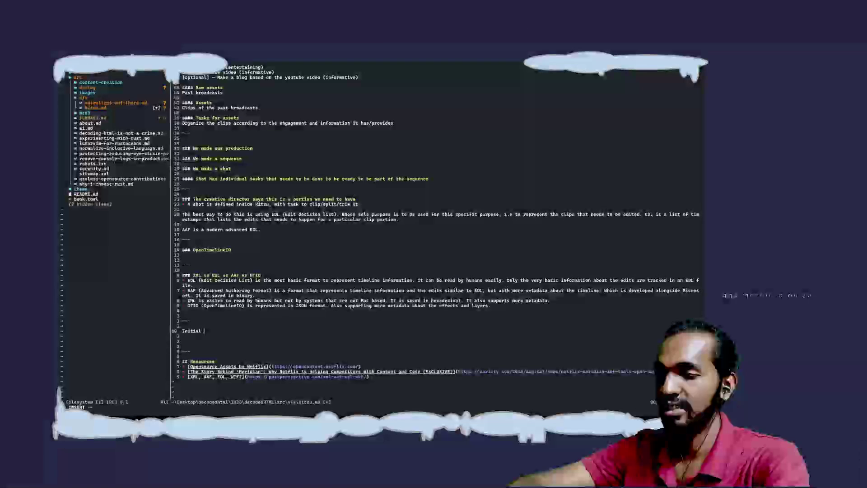
type("Workflow ")
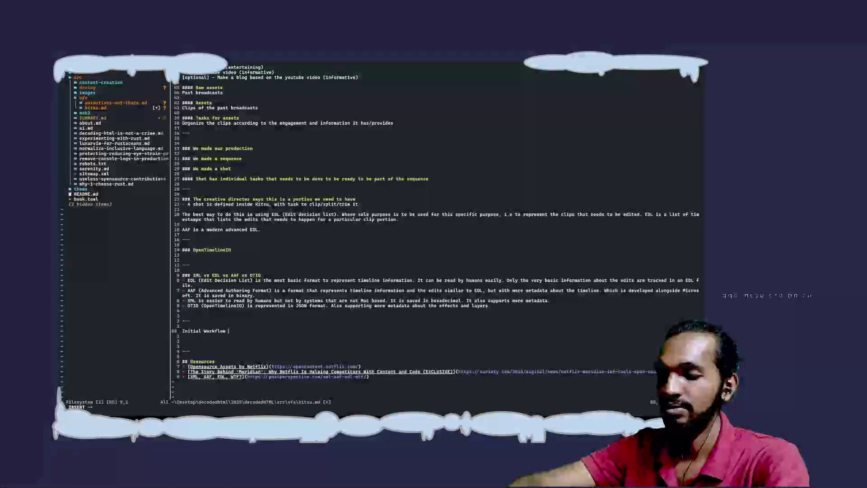
type("Do")
key("BackSpace")
key("BackSpace")
type("Proty")
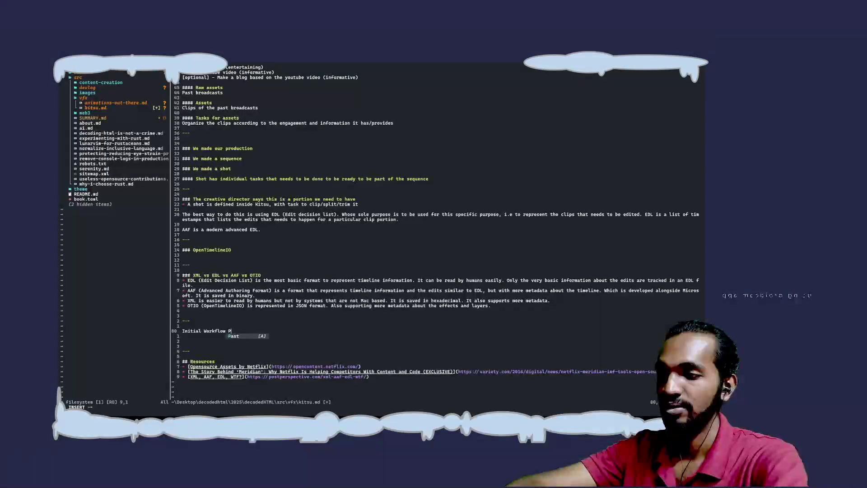
key("BackSpace")
type("otype ")
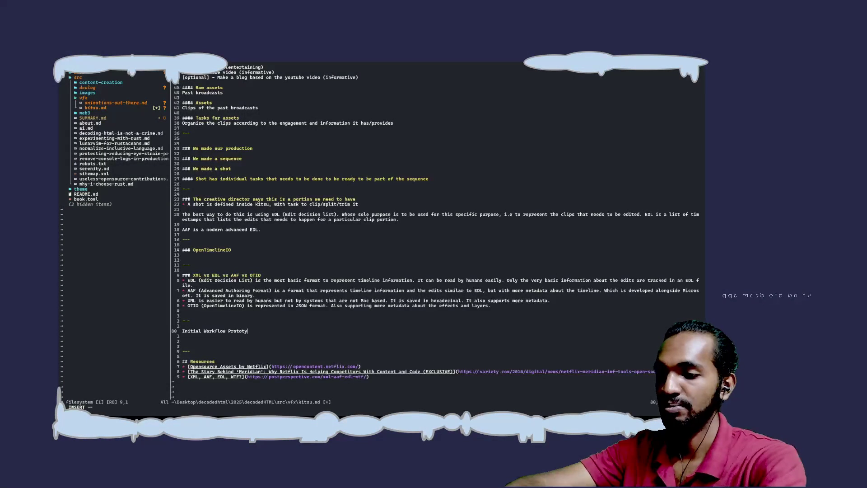
type("Detail")
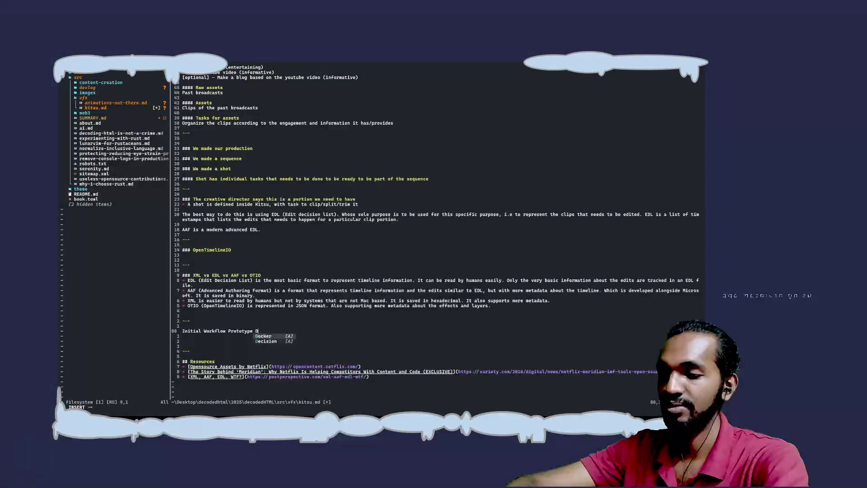
key("Return")
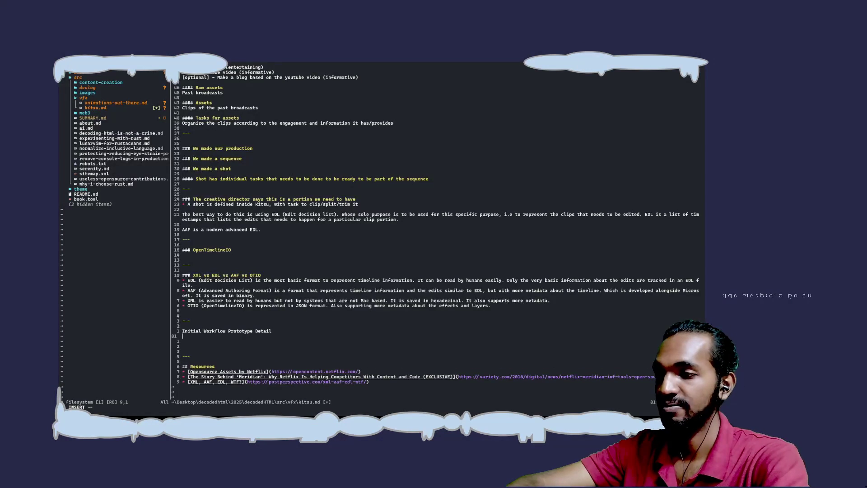
key("BackSpace")
key("Home")
type("###")
key("End")
key("Return")
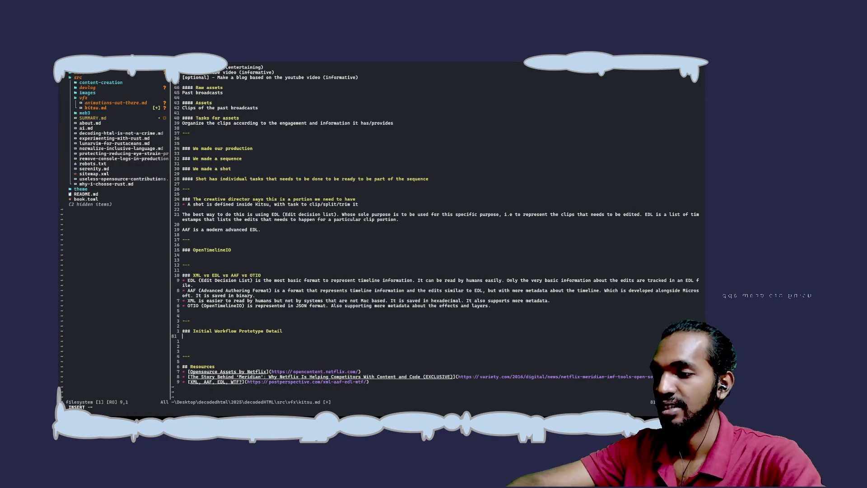
Step: Write the line 'EDL -> Kitsu Shots -> Tasks (READY -> Fetch Shot using Source; WIP -> Use in NLE softwares)' and save kitsu.md
type("EDL ->")
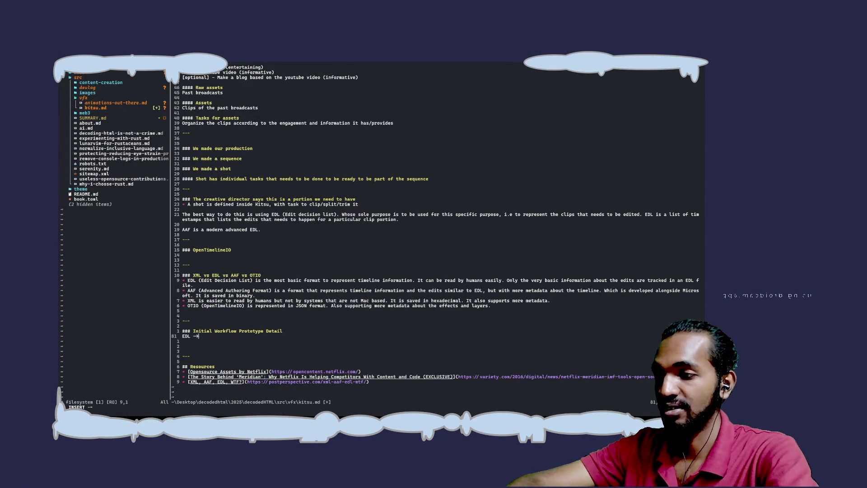
type(" Kitsu")
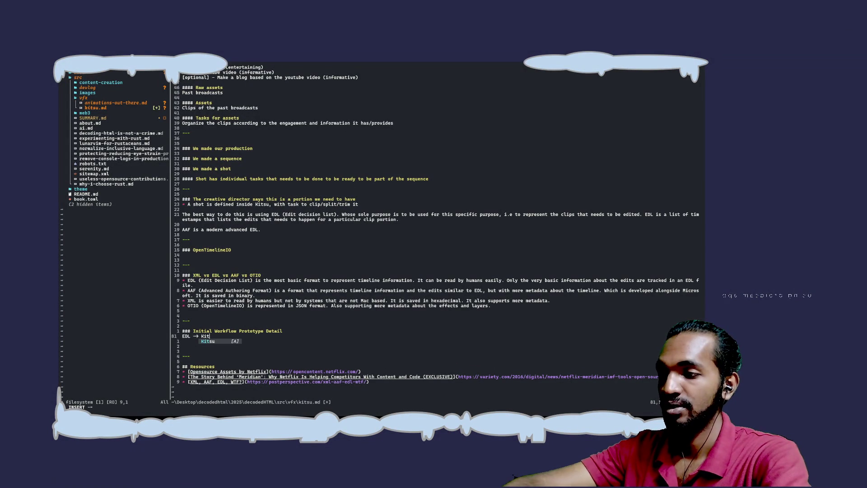
type(" Shot")
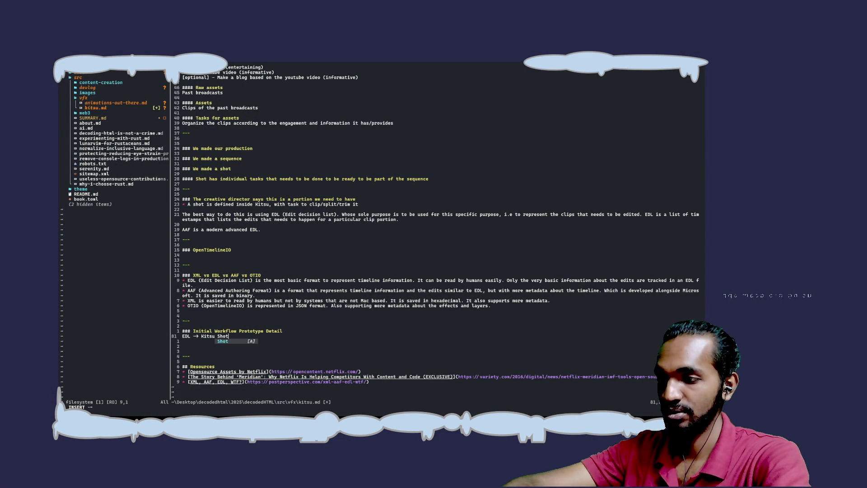
type("s -> T")
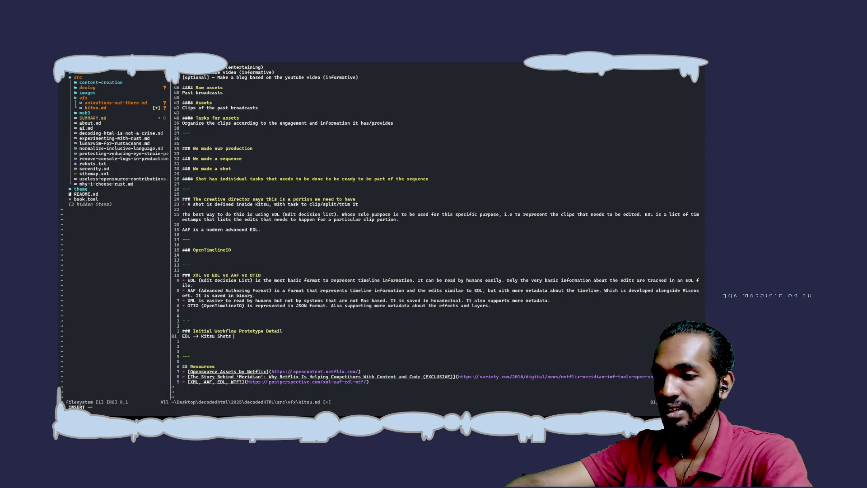
type("asks")
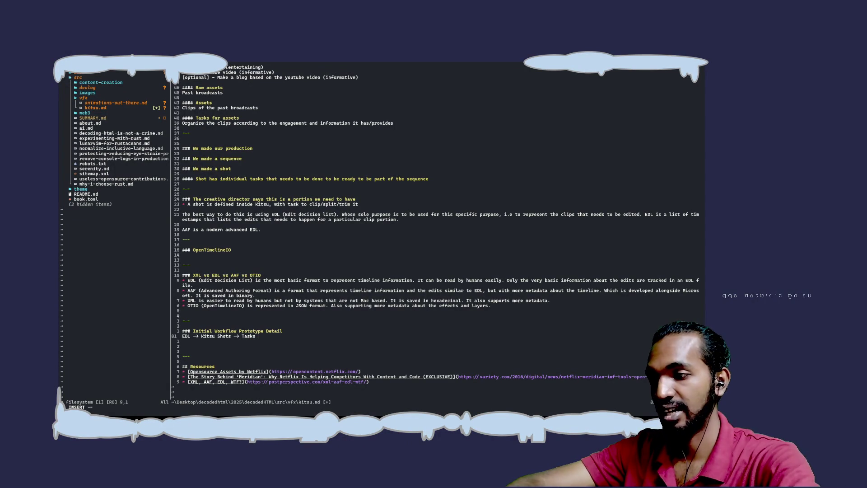
type("(")
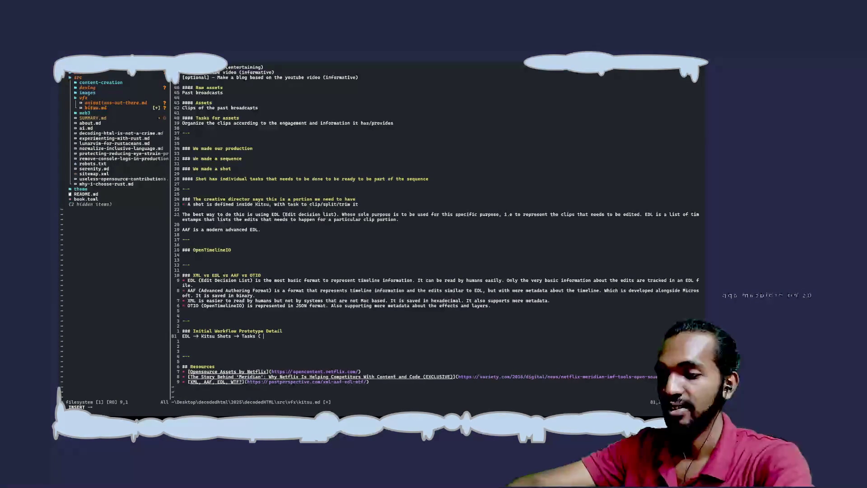
type("READY -> ")
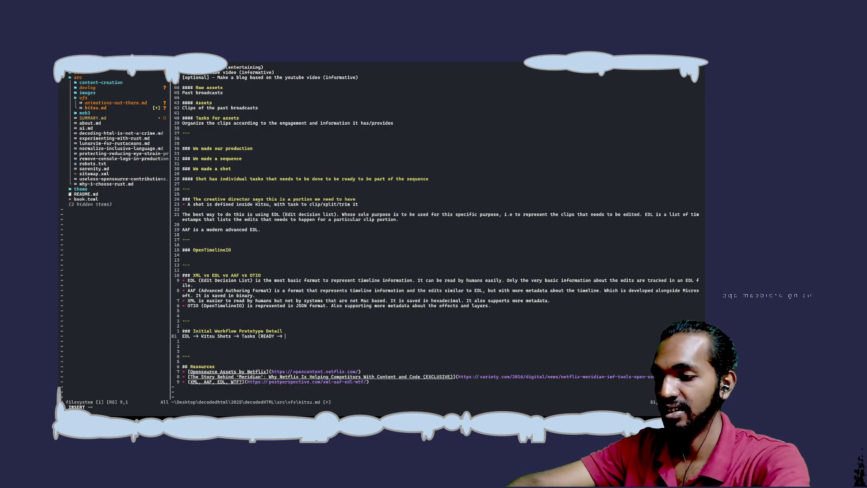
type("Fetch")
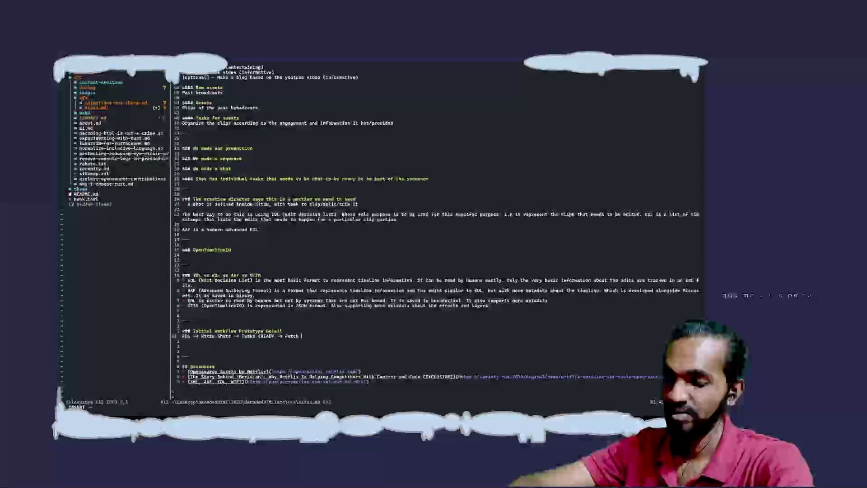
type("Shot from ")
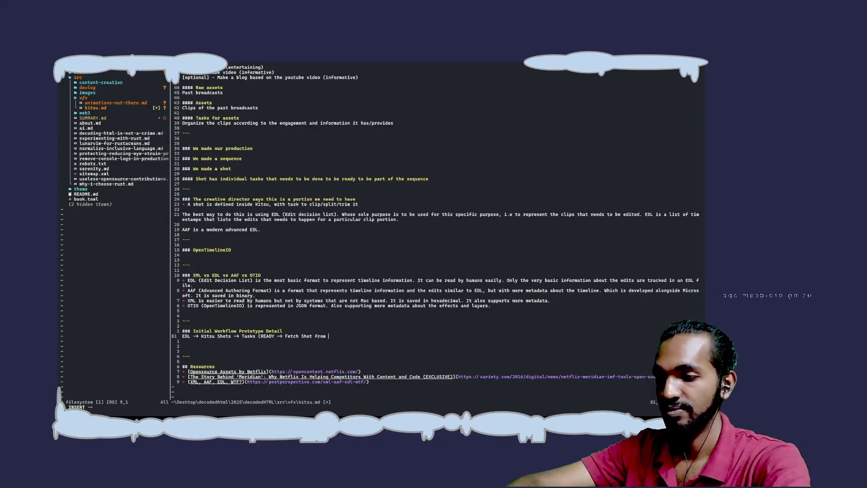
key("BackSpace")
key("BackSpace")
key("BackSpace")
key("BackSpace")
key("BackSpace")
type("using")
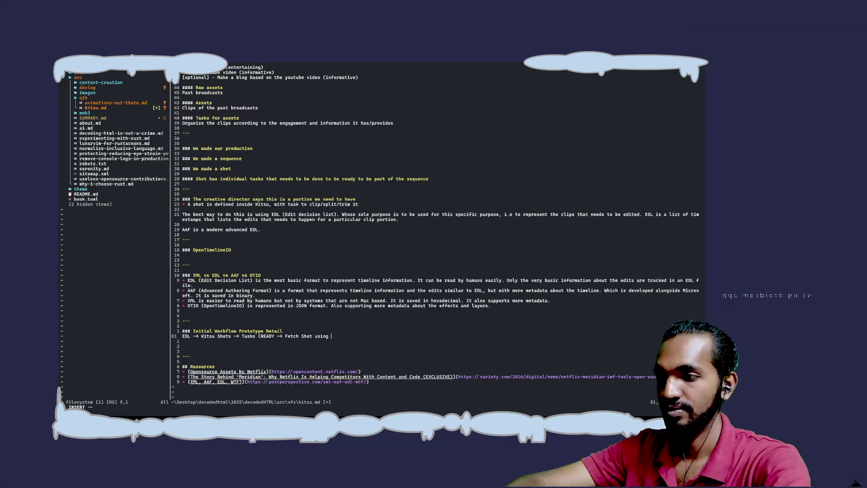
type("Sour")
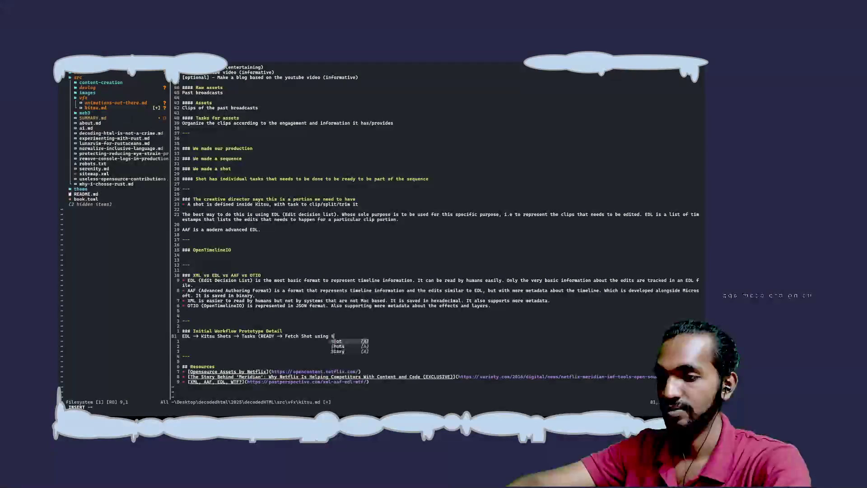
type("ce")
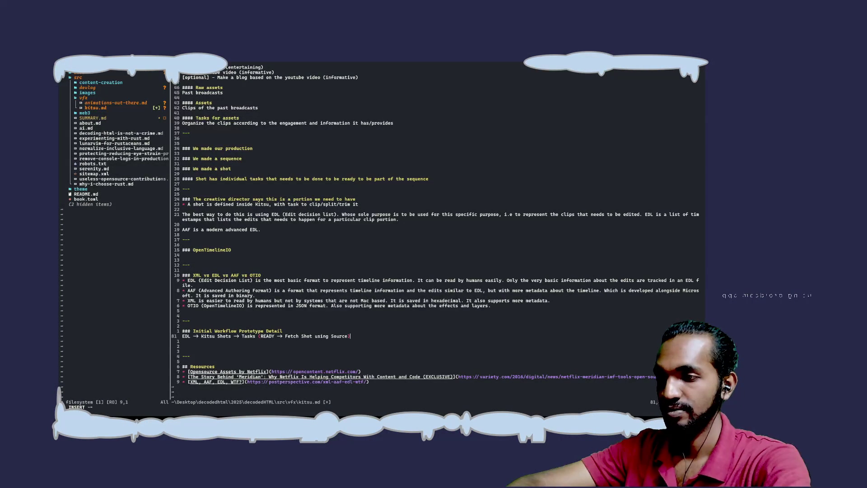
type("; ")
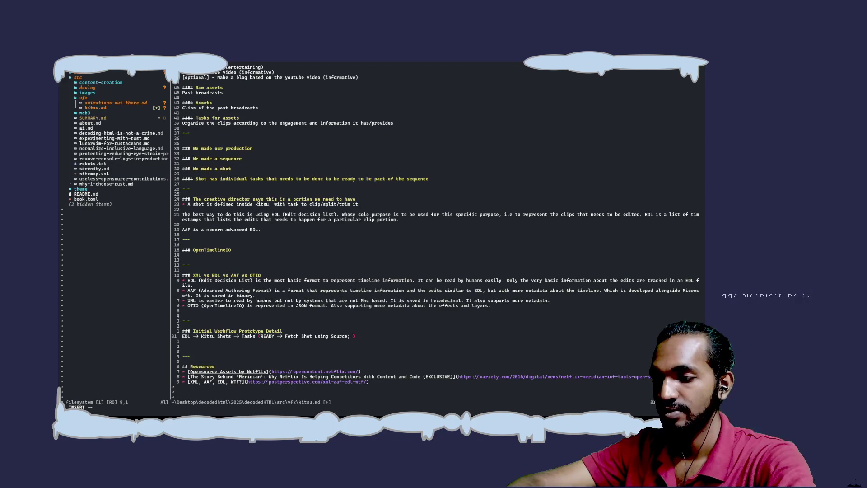
type("WIP ->")
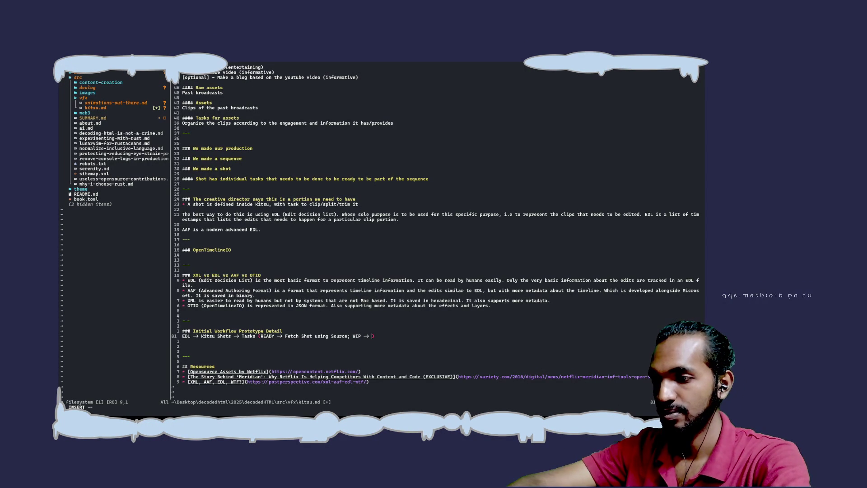
type("Use i")
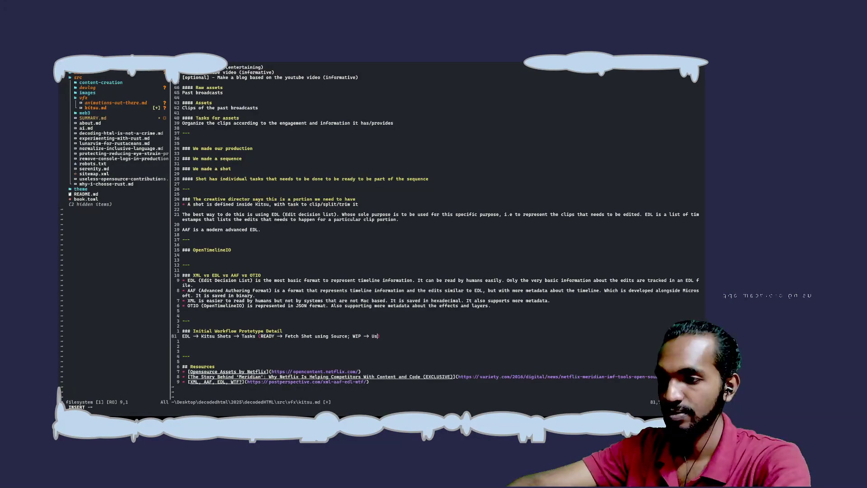
type("n E")
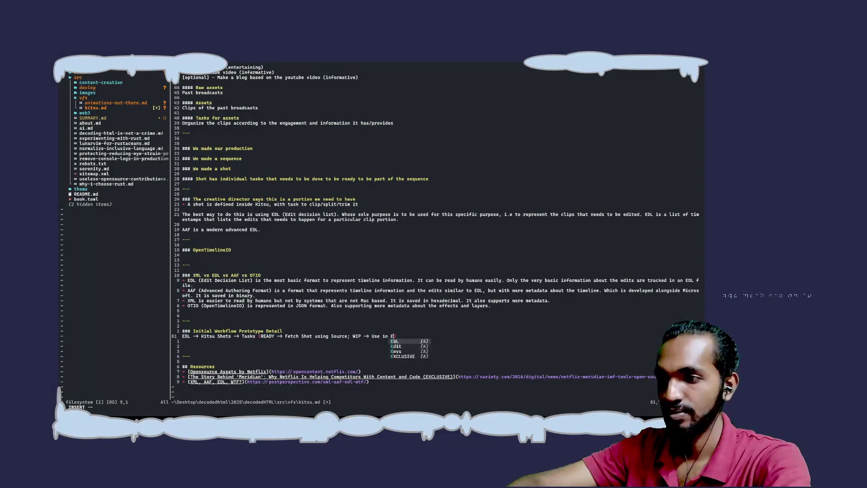
key("BackSpace")
type("NLE")
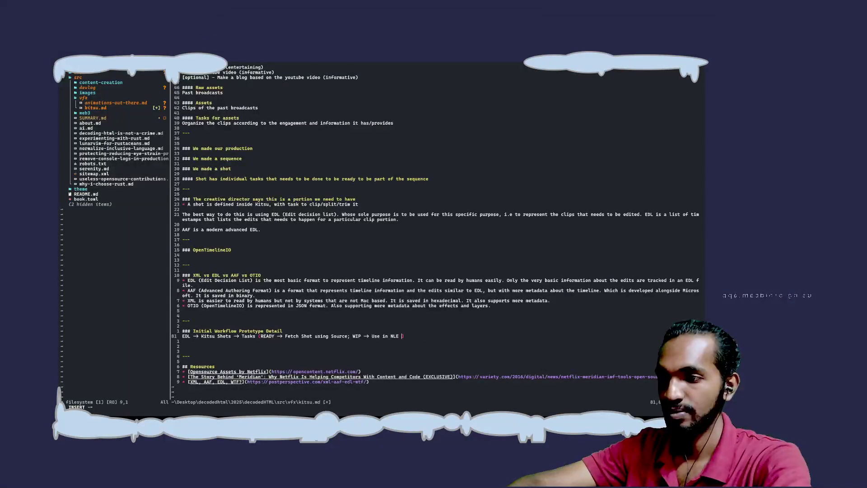
type(" softwares")
key("Escape")
key("ctrl+s")
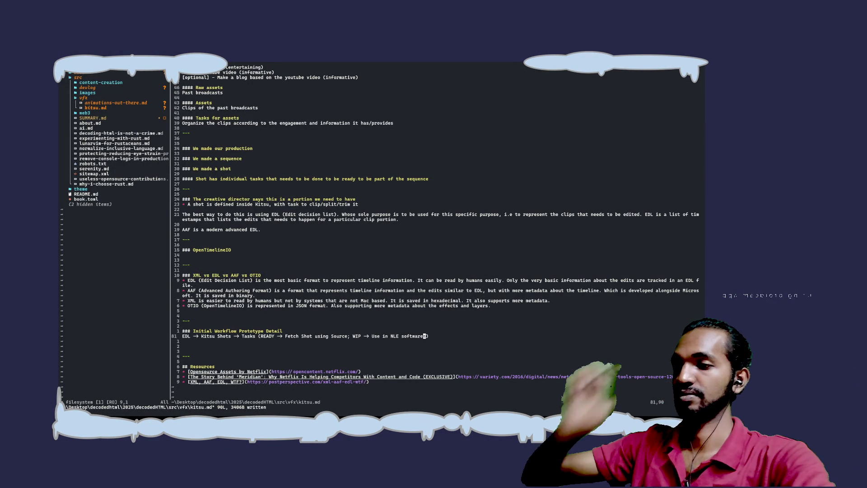
Step: Replace the word 'Source' on line 81 with 'OpenTimelineIO' and save with :w
left_click(344, 337)
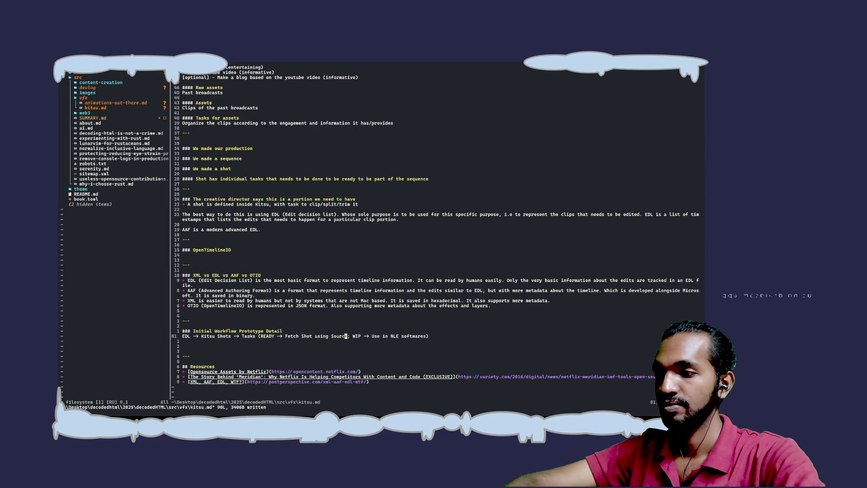
key("c")
key("i")
key("w")
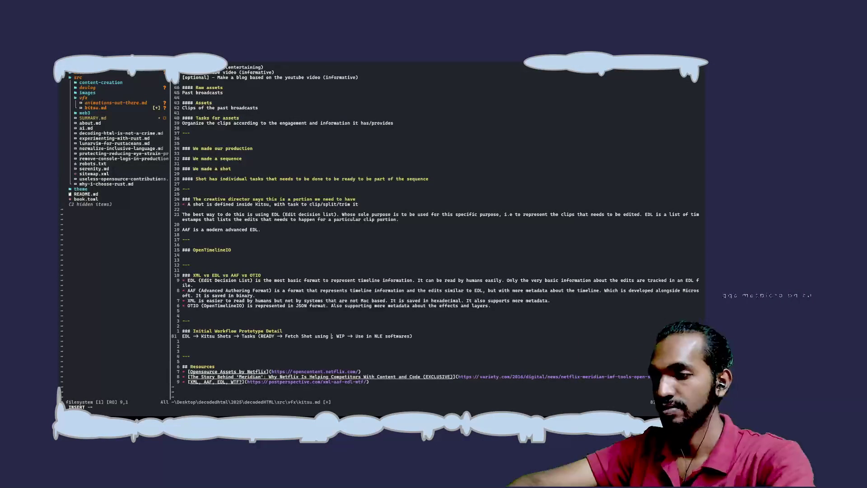
type("Ope")
type("nTi")
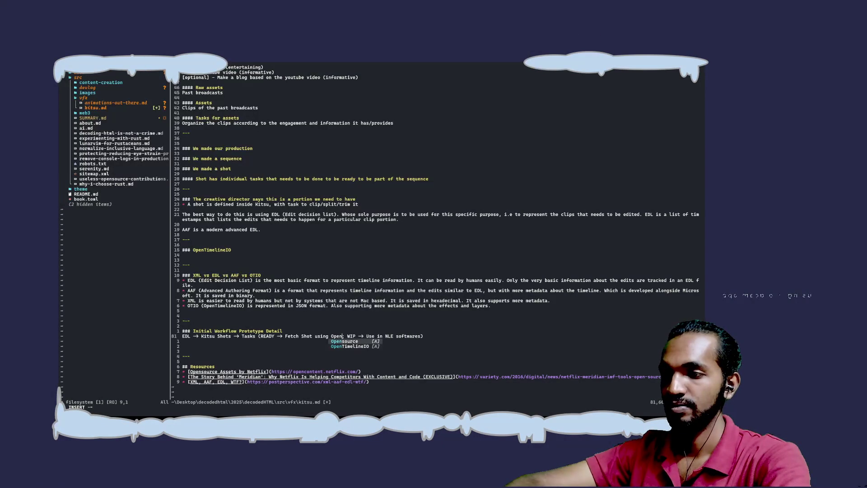
type("meline")
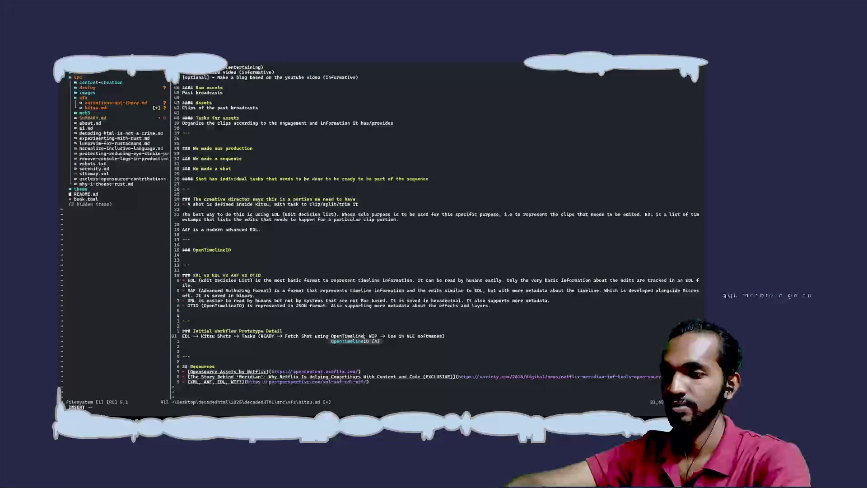
type("IO")
key("Escape")
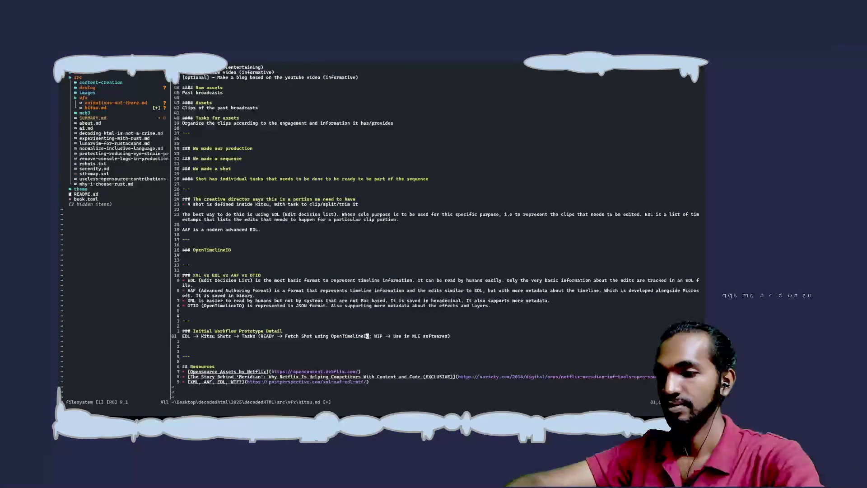
type(":w")
key("Return")
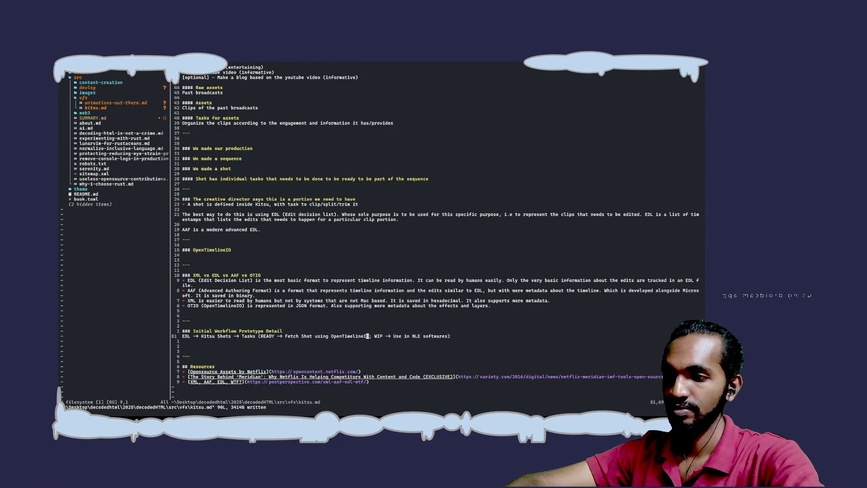
Step: Append a semicolon to the end of line 81 and save the file again
left_click(457, 340)
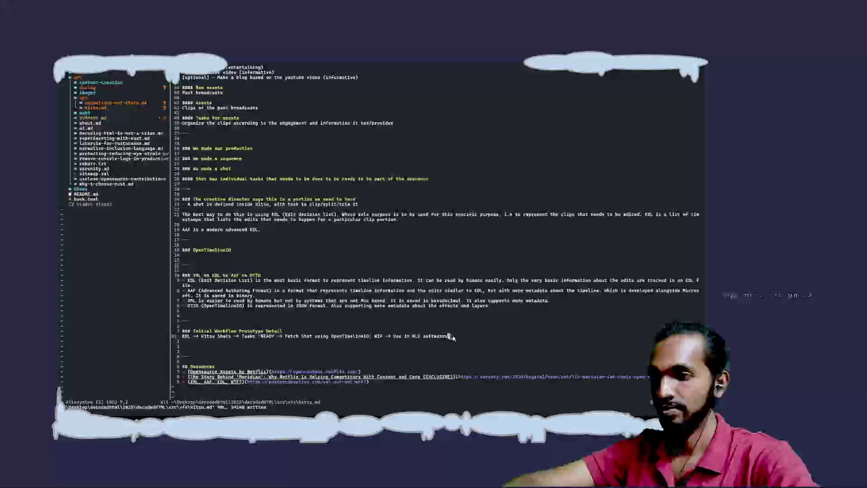
type("A;")
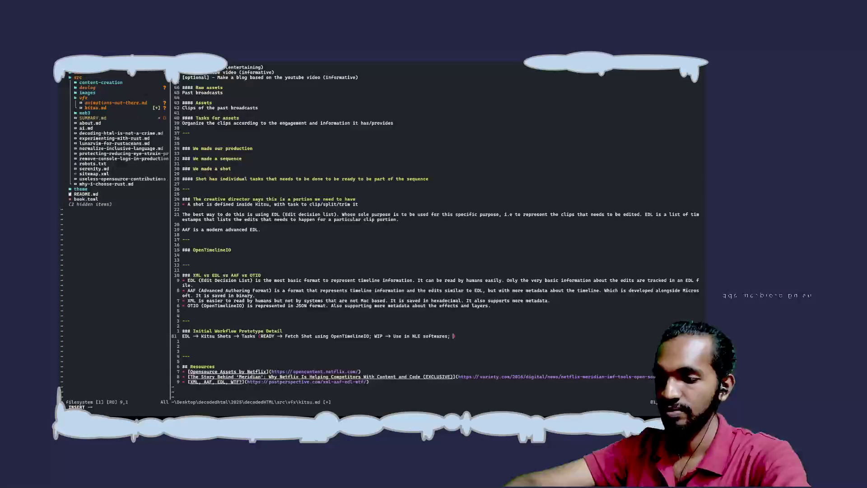
key("Escape")
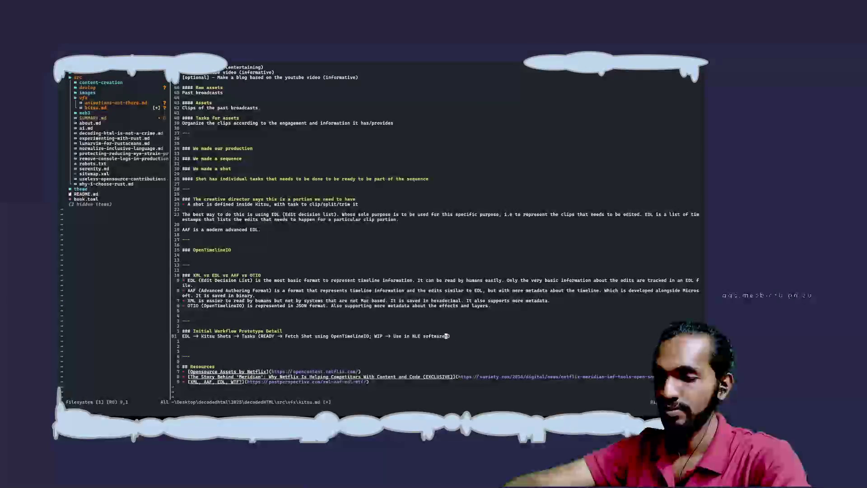
type(":w")
key("Return")
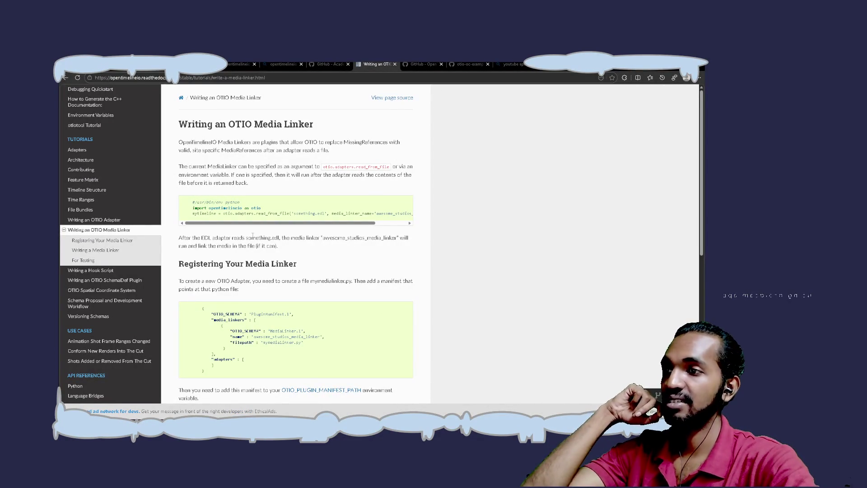
Step: Open the 'Writing a Hook Script' tutorial from the OpenTimelineIO docs sidebar
left_click(89, 275)
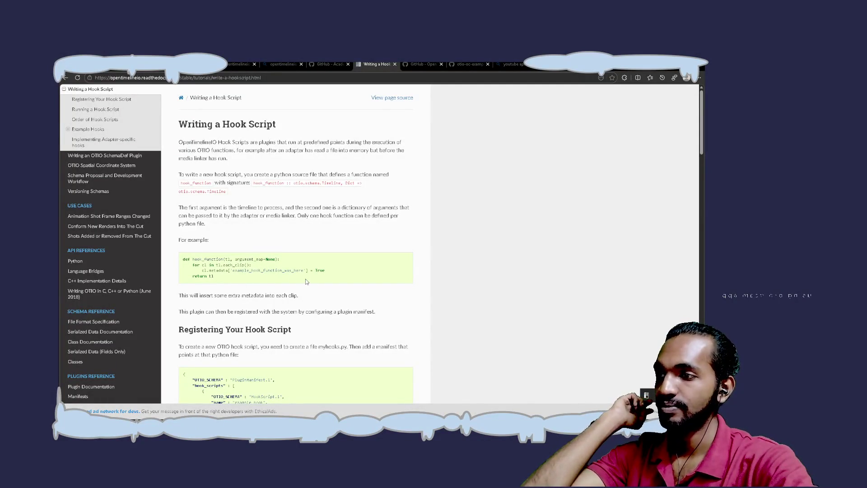
Step: Read down through the hook script's Example Hooks, then open the 'Writing an OTIO SchemaDef Plugin' tutorial
scroll(305, 281, "down", 3)
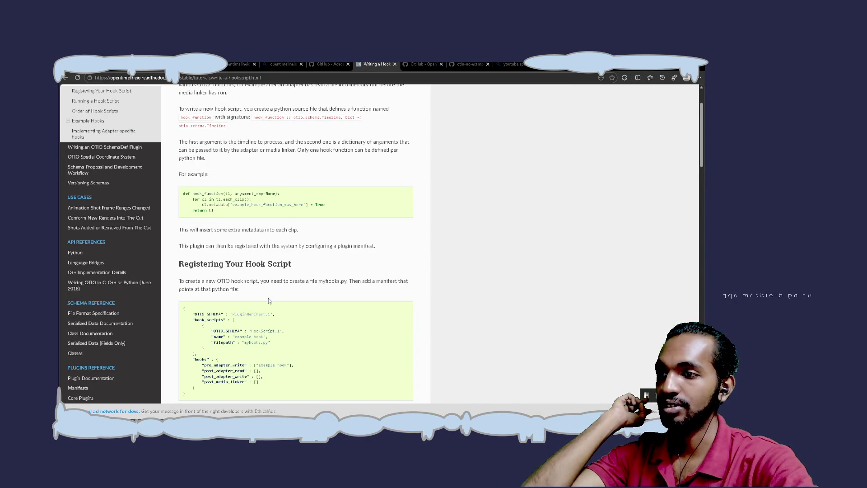
scroll(268, 298, "down", 2)
scroll(269, 298, "down", 2)
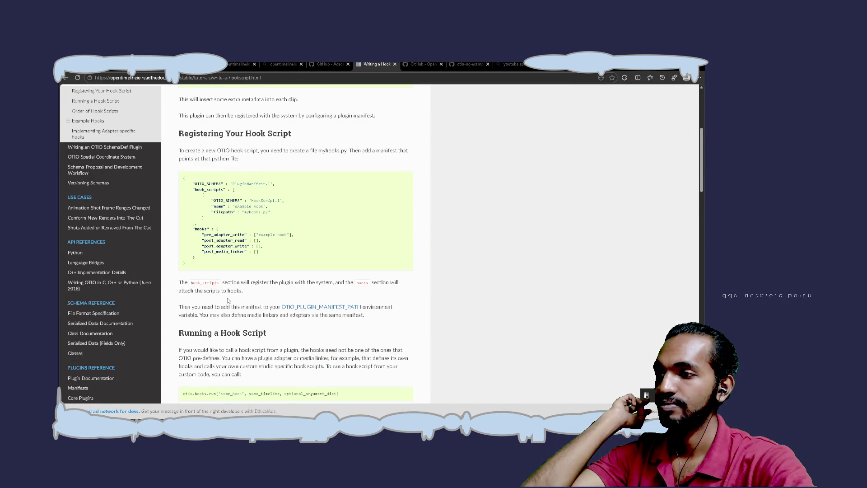
scroll(228, 300, "down", 4)
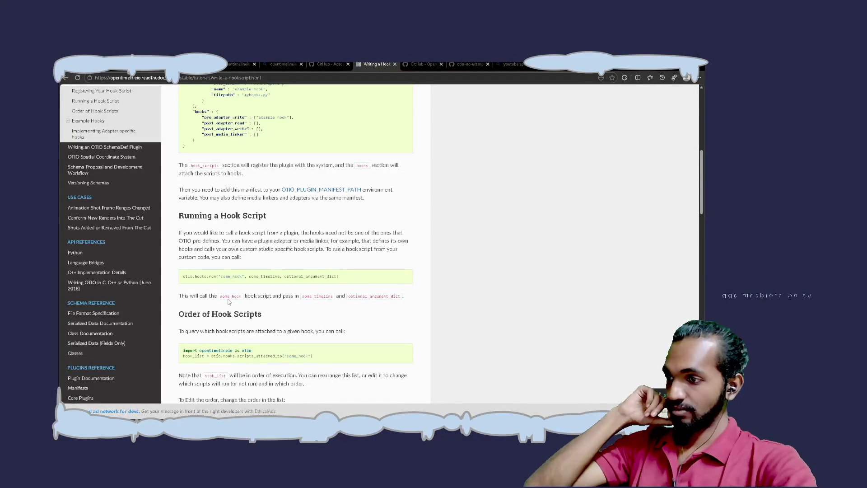
scroll(229, 301, "down", 3)
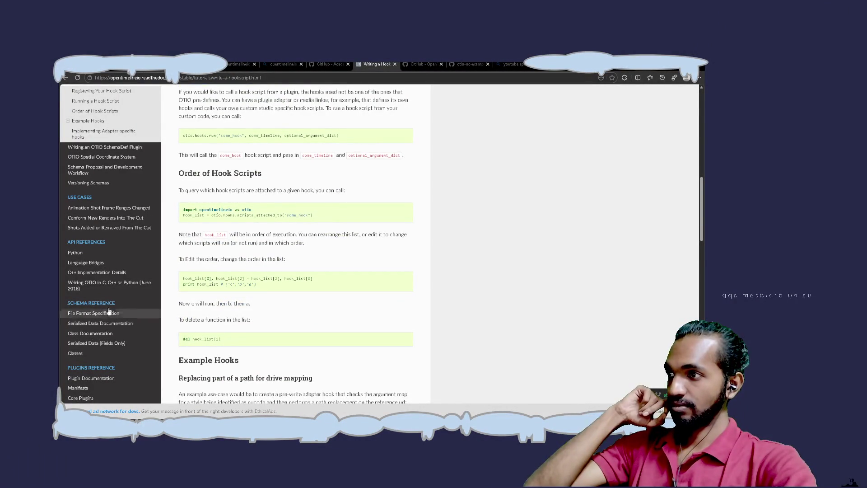
scroll(226, 300, "down", 3)
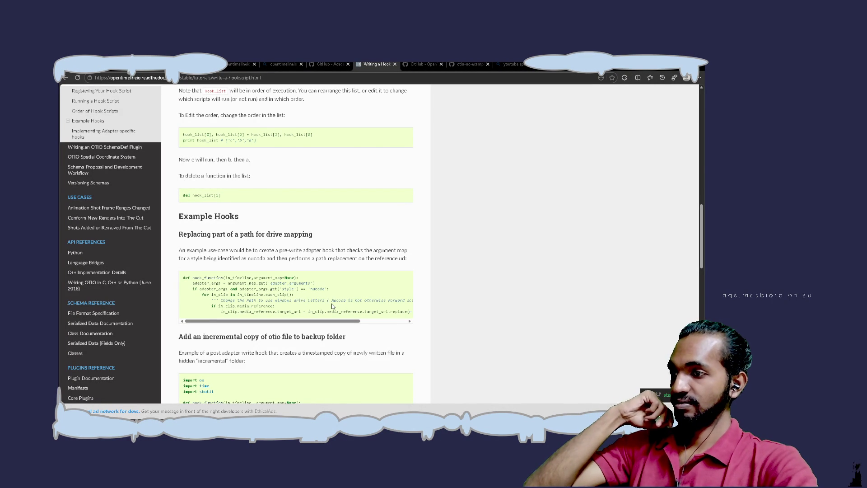
scroll(333, 304, "down", 3)
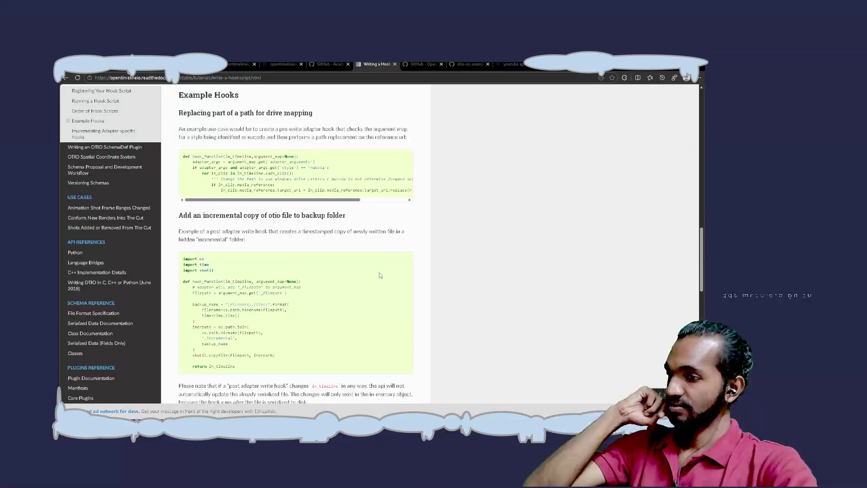
scroll(379, 275, "down", 4)
scroll(380, 275, "up", 3)
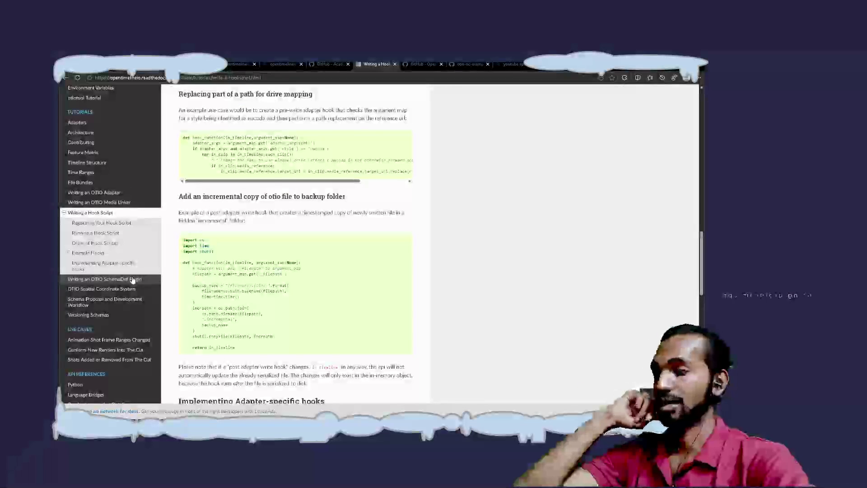
left_click(133, 279)
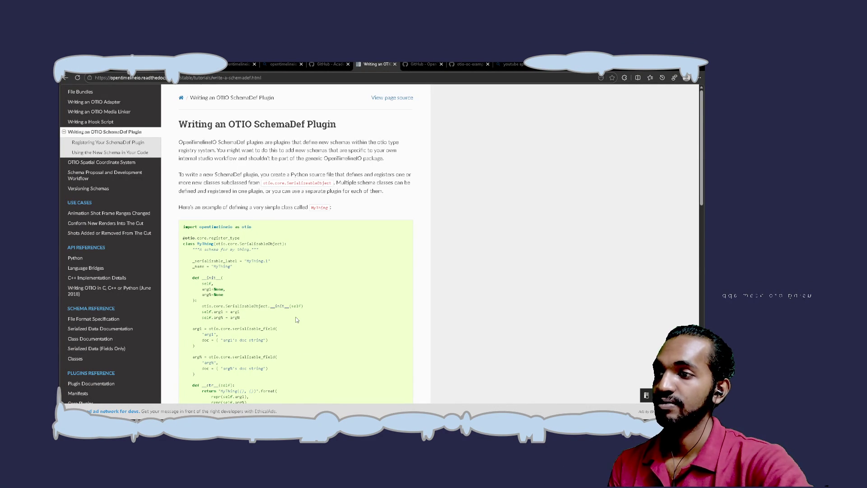
Step: Scroll through the SchemaDef plugin tutorial and open the 'OTIO Spatial Coordinate System' page
scroll(296, 319, "down", 4)
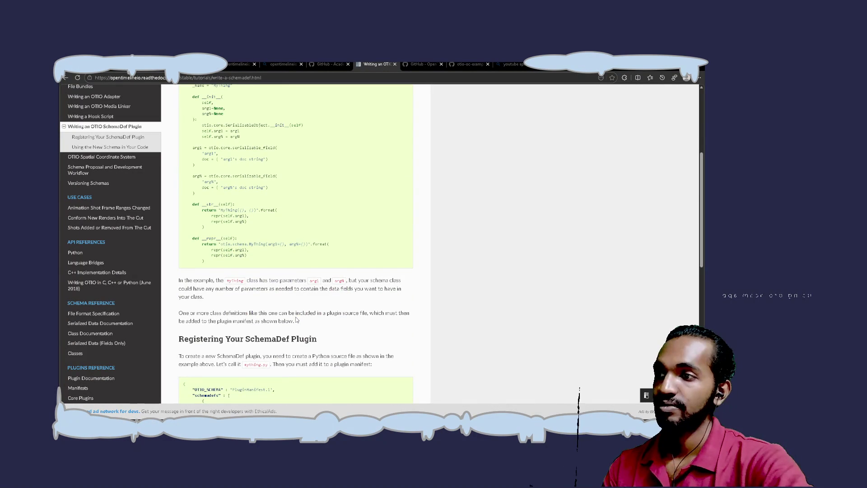
scroll(297, 320, "down", 4)
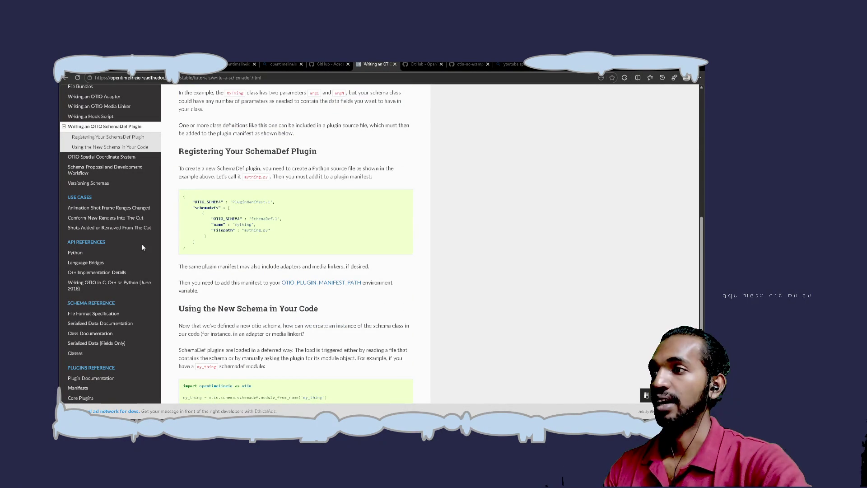
left_click(117, 158)
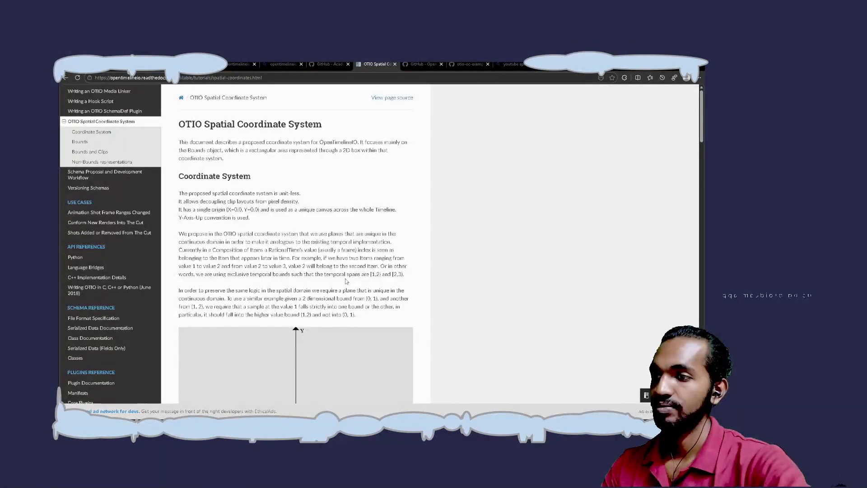
scroll(345, 281, "down", 3)
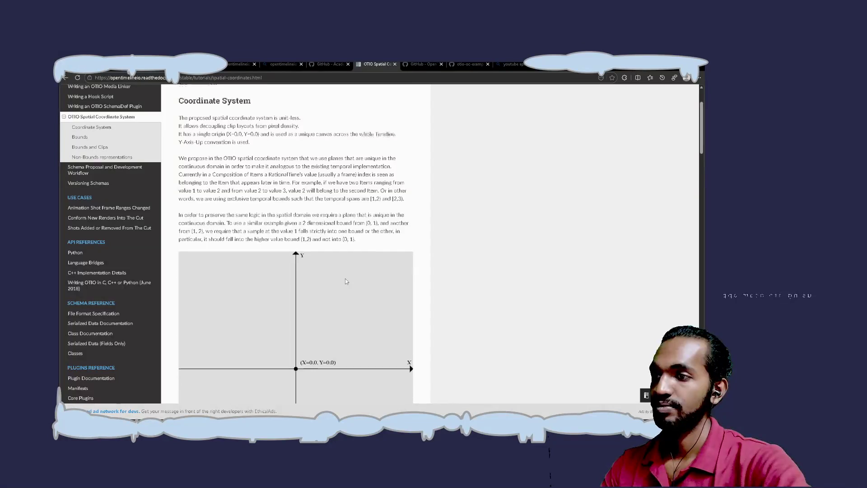
scroll(345, 281, "down", 5)
scroll(345, 282, "down", 2)
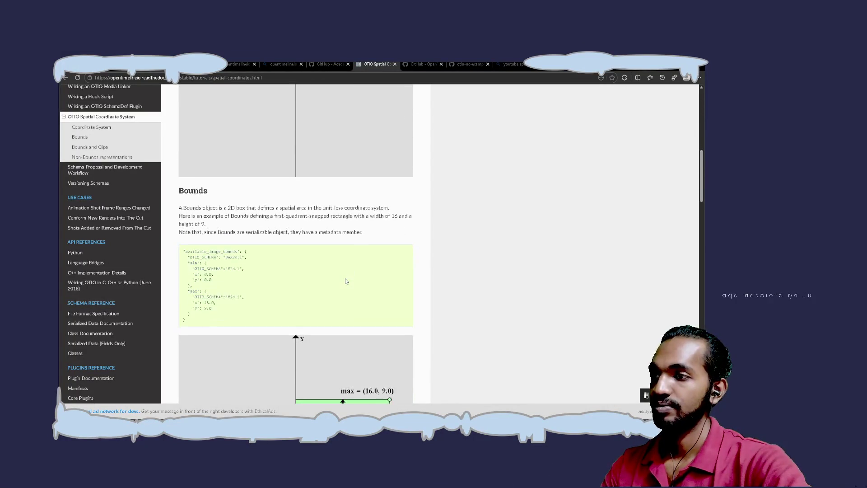
scroll(345, 281, "down", 7)
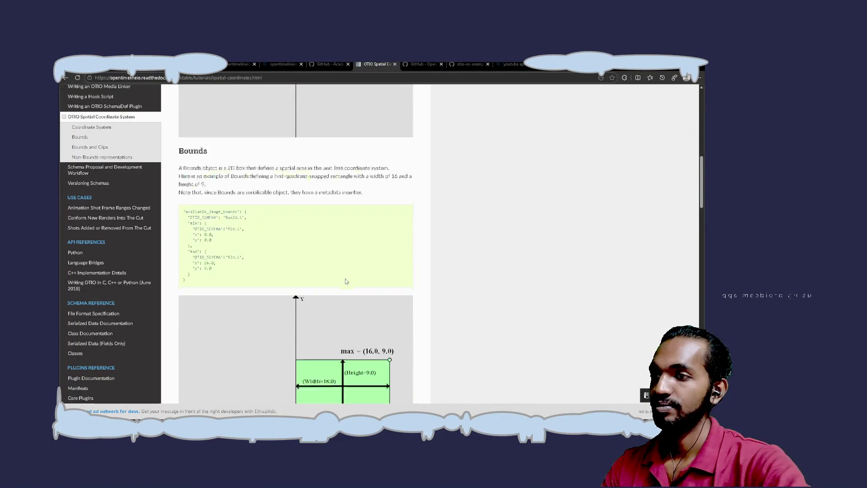
scroll(345, 281, "down", 12)
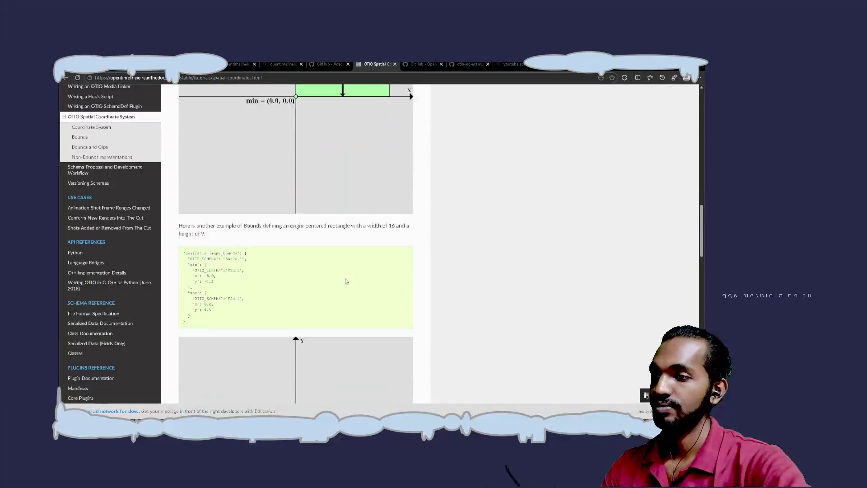
scroll(345, 280, "down", 10)
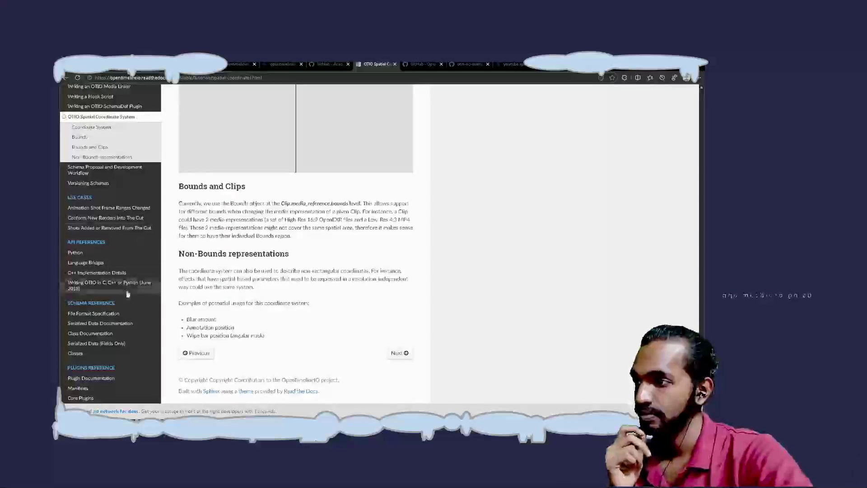
scroll(150, 347, "down", 1)
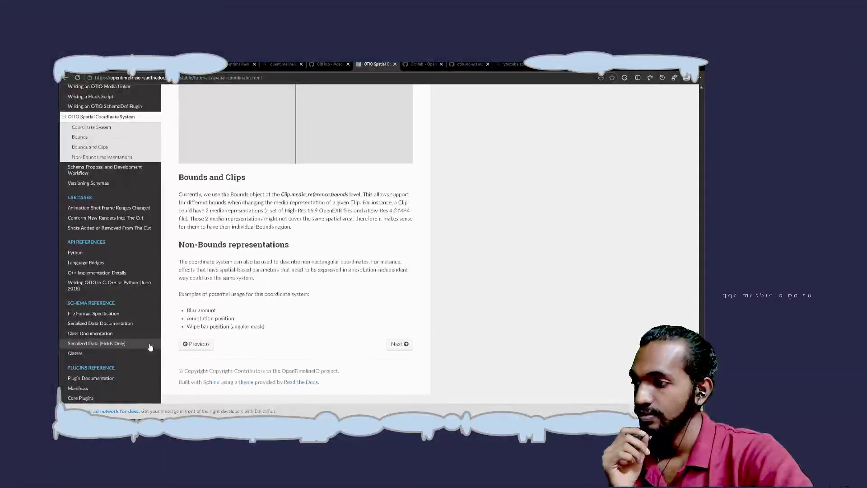
scroll(117, 334, "up", 5)
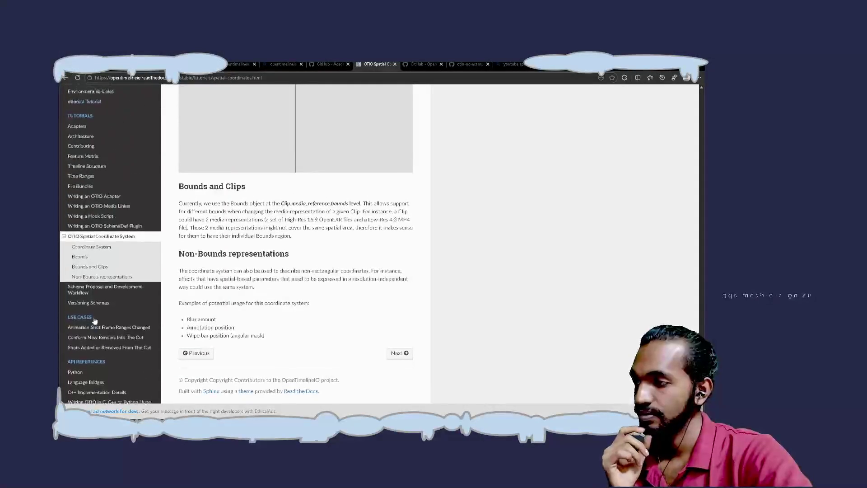
scroll(93, 320, "up", 4)
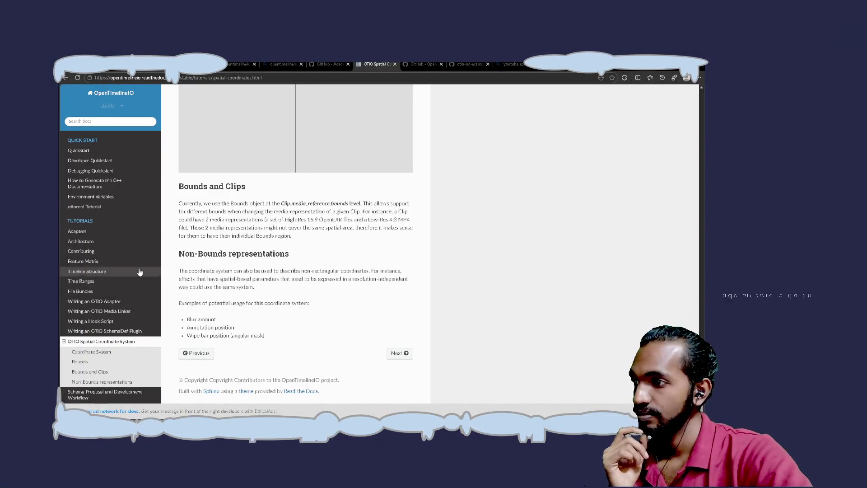
Step: Open the otiotool Tutorial and read it down to the OTIO Schema Versions section
left_click(109, 210)
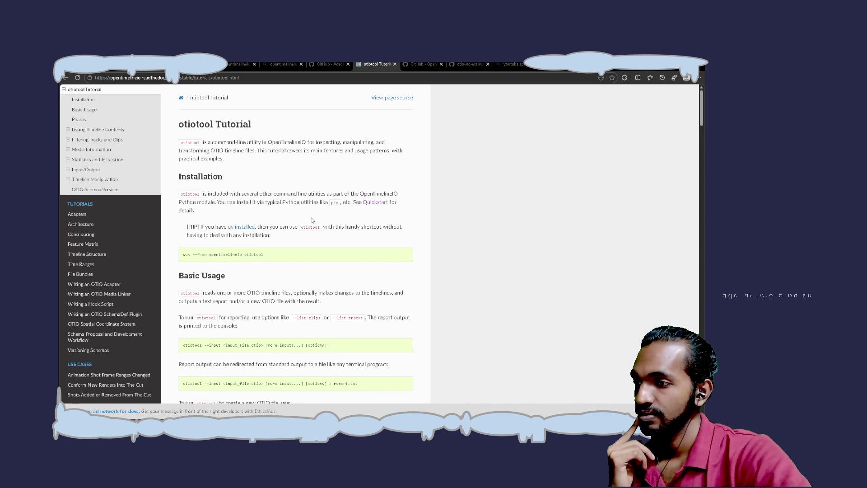
scroll(312, 219, "down", 3)
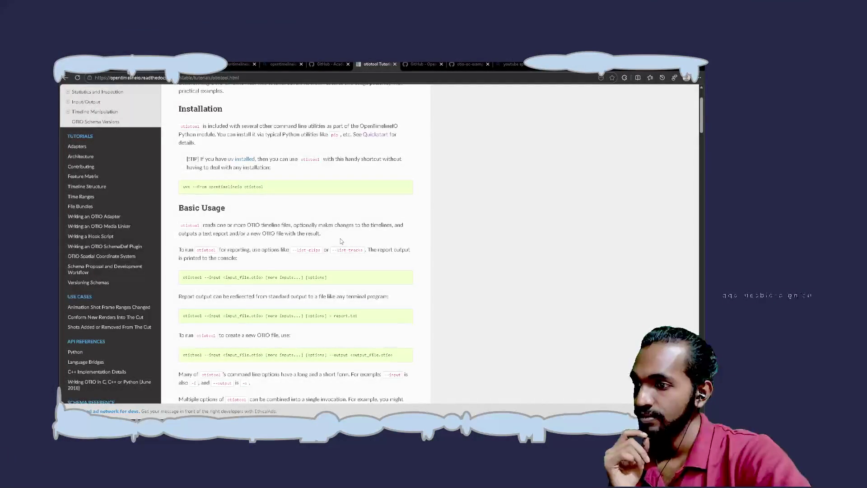
scroll(340, 240, "down", 3)
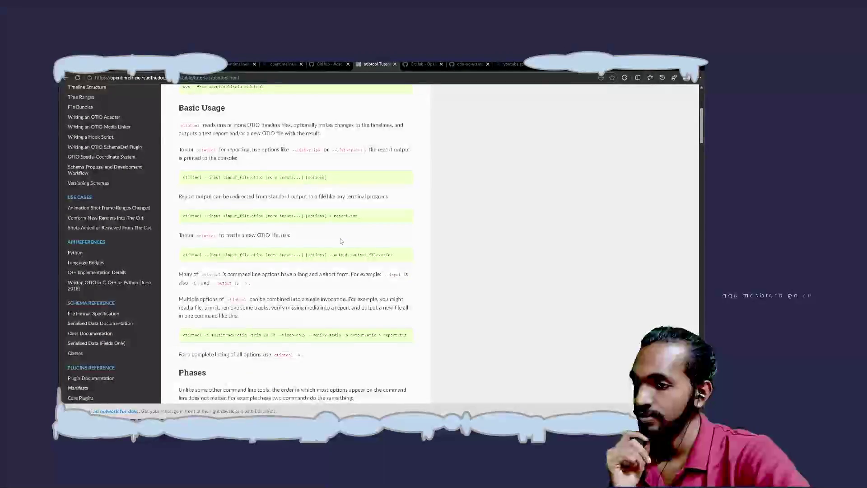
scroll(340, 238, "down", 5)
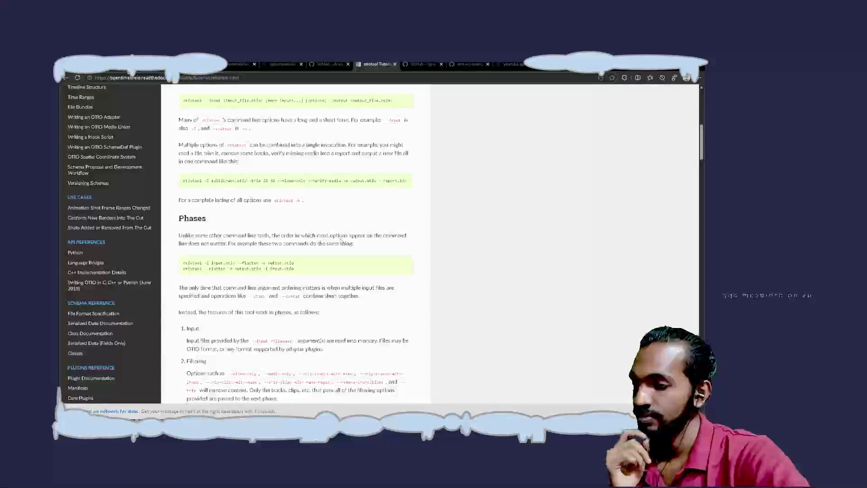
scroll(339, 239, "down", 2)
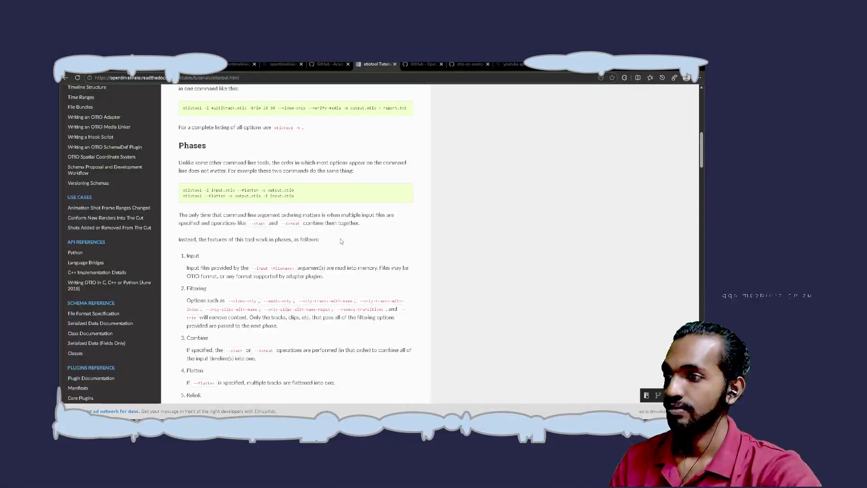
scroll(340, 241, "down", 3)
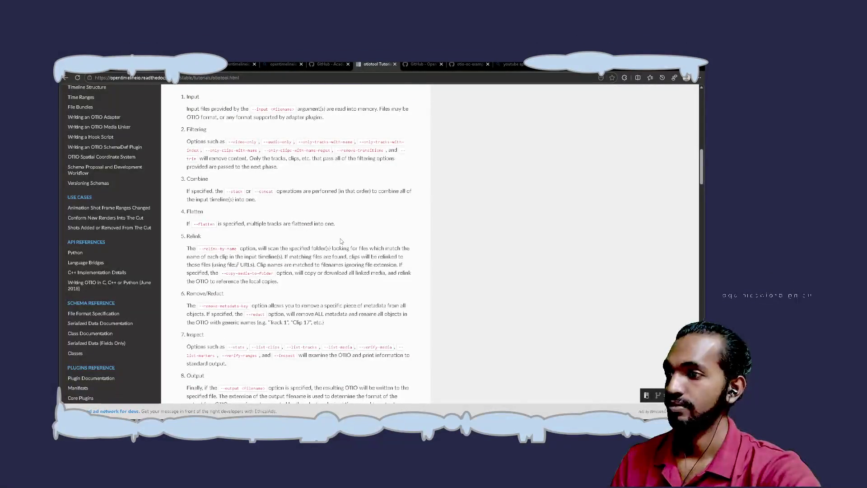
scroll(340, 239, "down", 5)
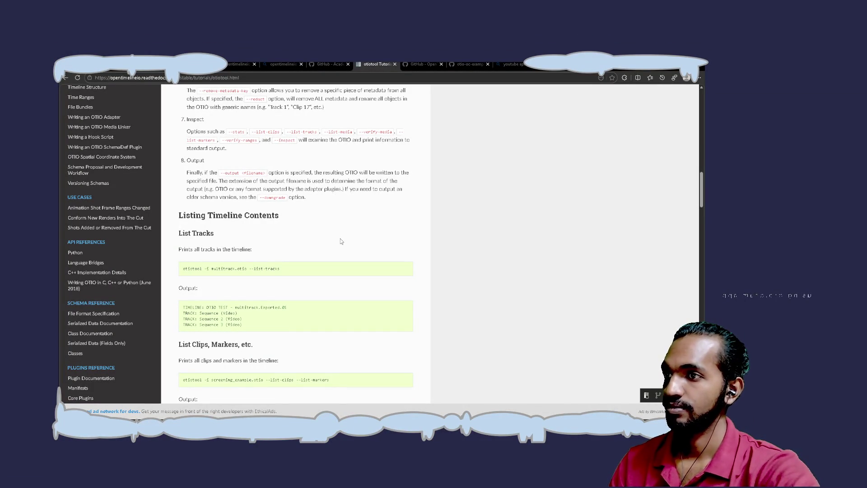
scroll(340, 239, "down", 8)
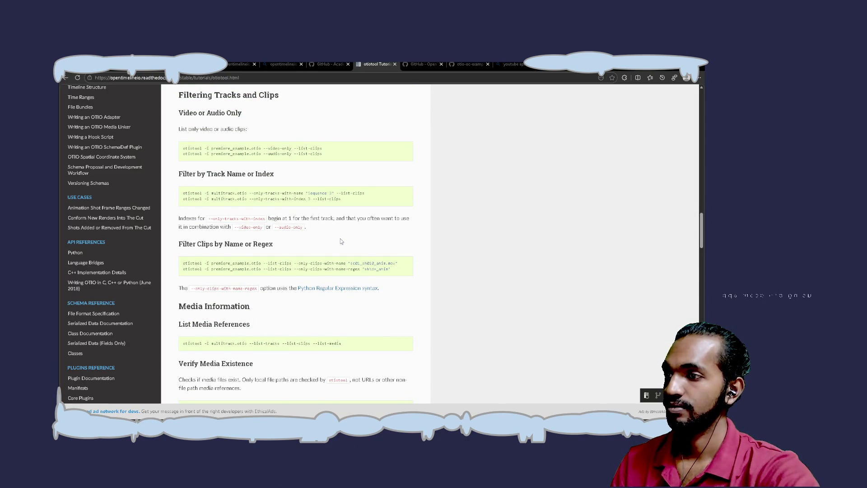
scroll(340, 238, "down", 5)
scroll(340, 241, "down", 5)
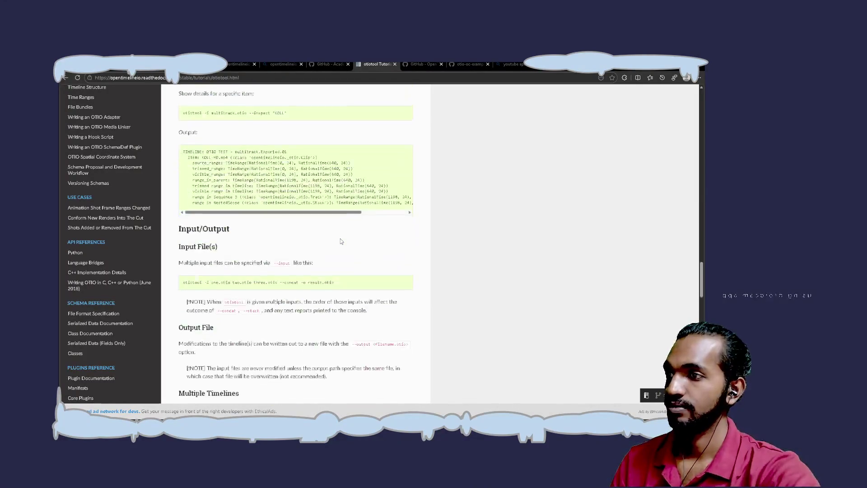
scroll(341, 241, "down", 2)
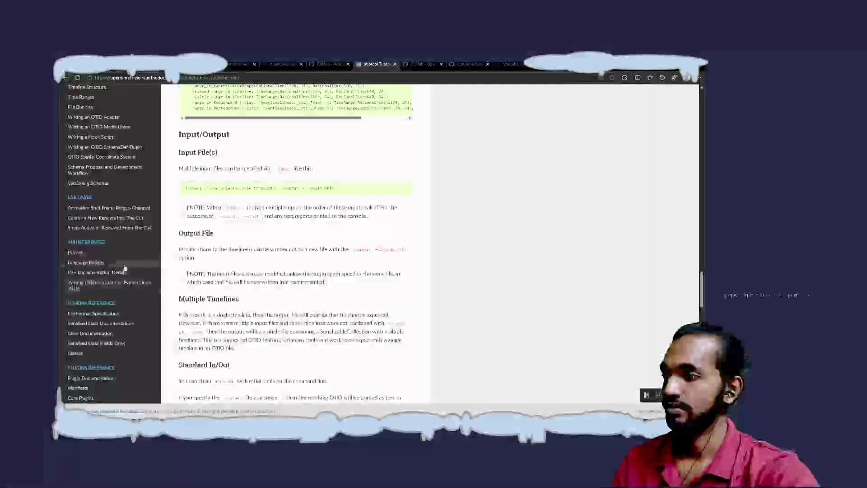
scroll(135, 349, "down", 4)
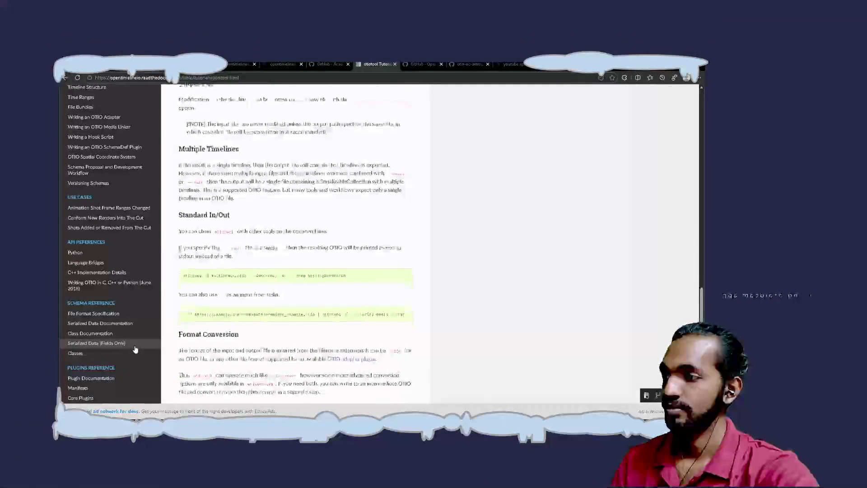
scroll(135, 349, "down", 4)
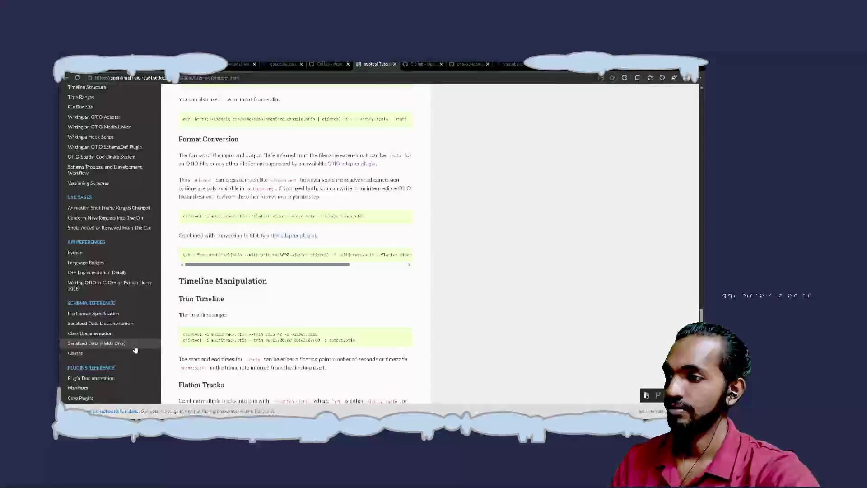
scroll(136, 348, "down", 4)
scroll(136, 349, "down", 6)
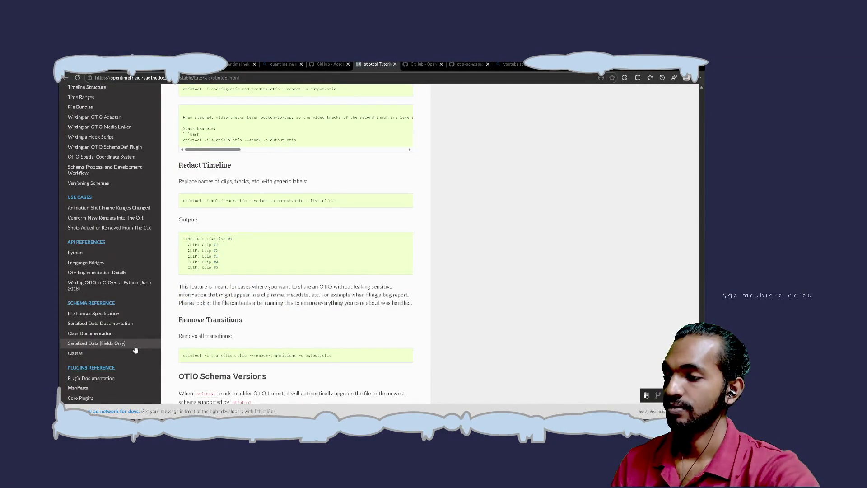
scroll(255, 347, "down", 5)
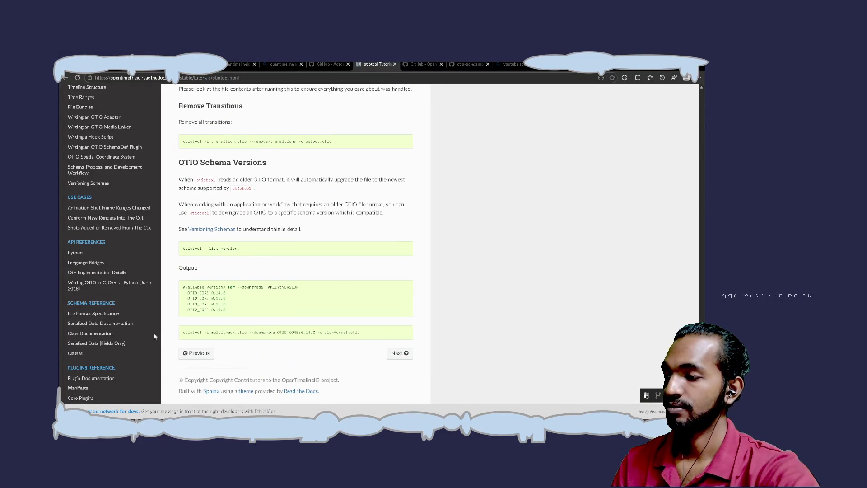
Step: Scroll back up and open the Quickstart guide
scroll(127, 327, "up", 5)
scroll(128, 327, "up", 3)
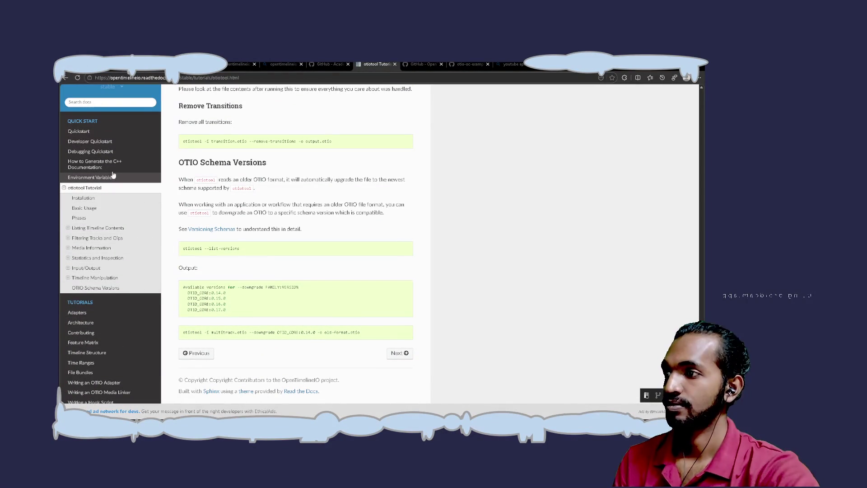
left_click(99, 131)
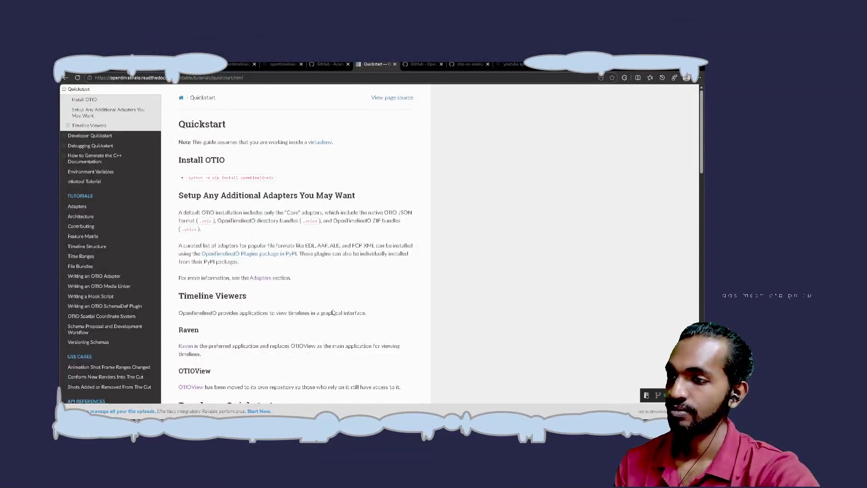
Step: Read the Quickstart page down to the GDB/LLDB tips and doxygen C++ documentation commands
scroll(332, 312, "down", 3)
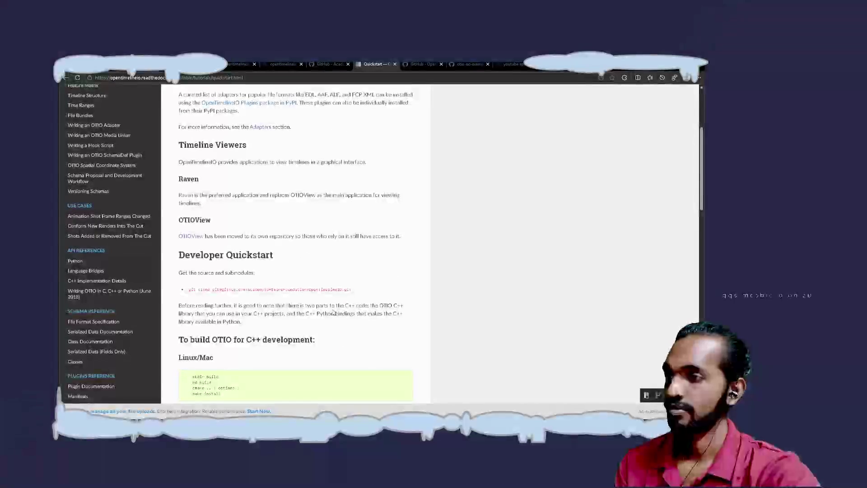
scroll(333, 313, "down", 4)
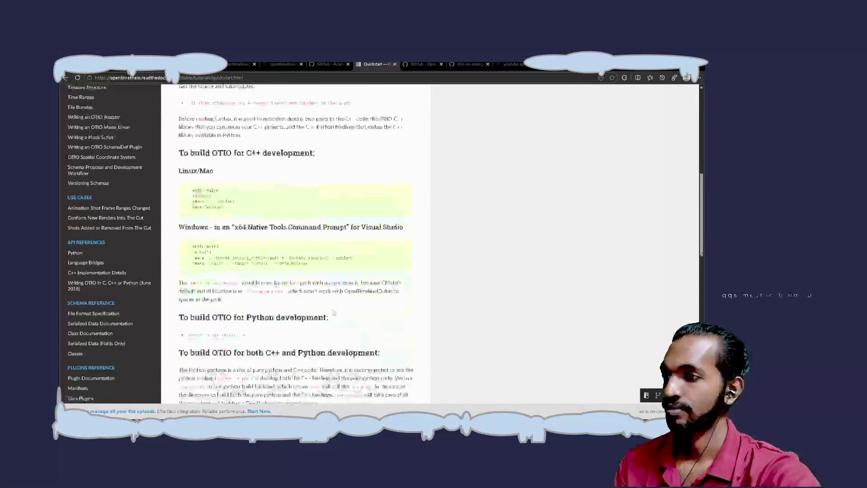
scroll(333, 313, "down", 8)
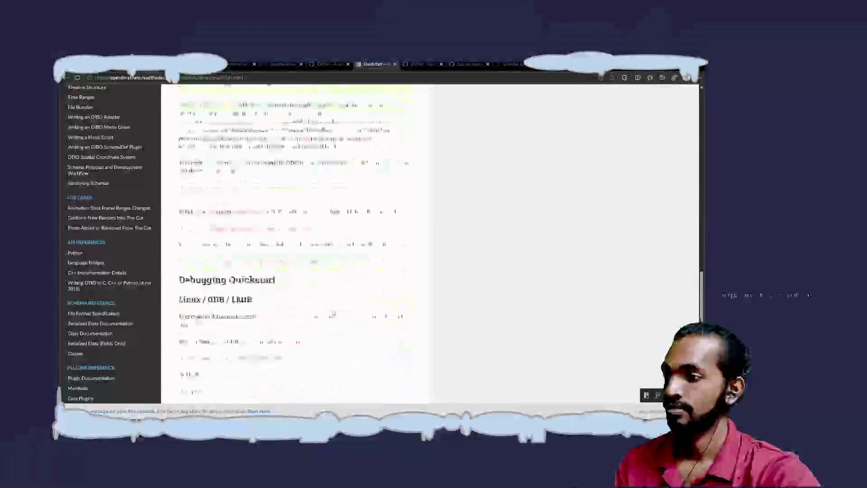
scroll(334, 312, "down", 5)
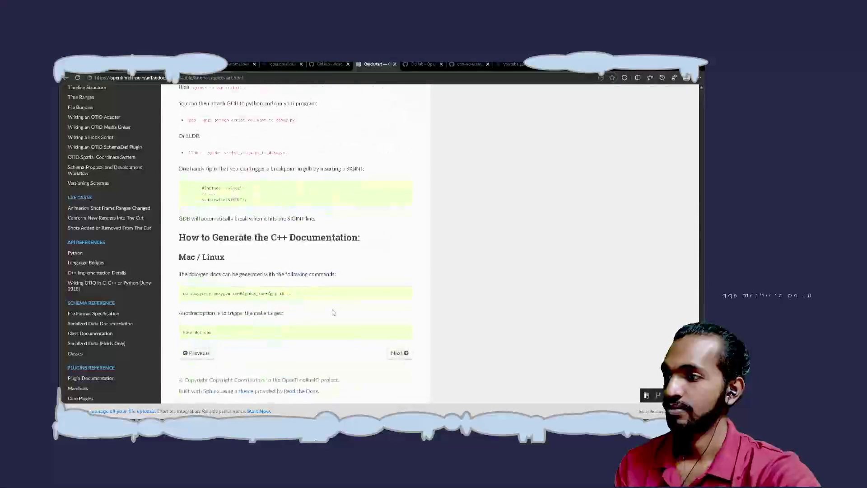
scroll(114, 384, "down", 1)
scroll(115, 387, "up", 1)
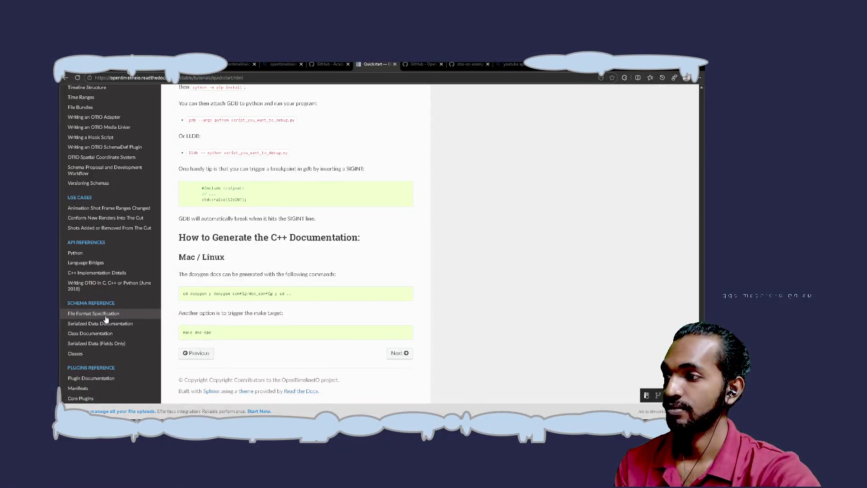
Step: Read the File Format Specification page down to Nesting, then switch to the OpenTimelineIO GitHub README
left_click(106, 318)
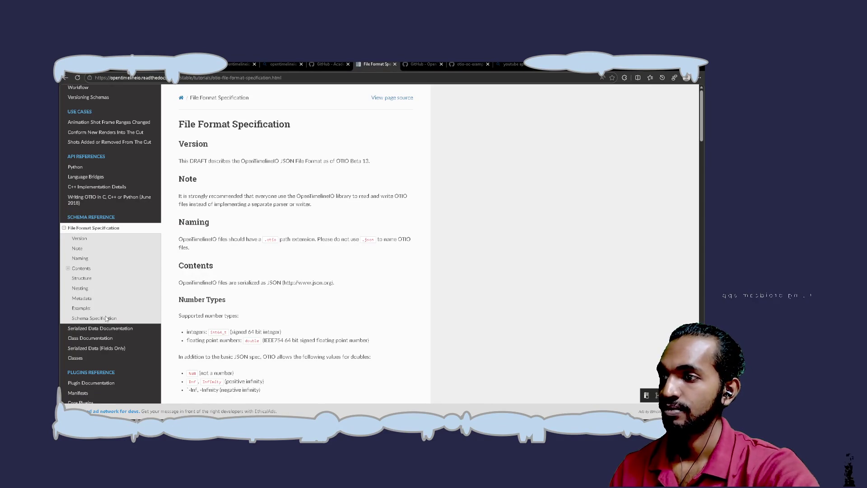
scroll(106, 318, "down", 1)
scroll(106, 318, "up", 1)
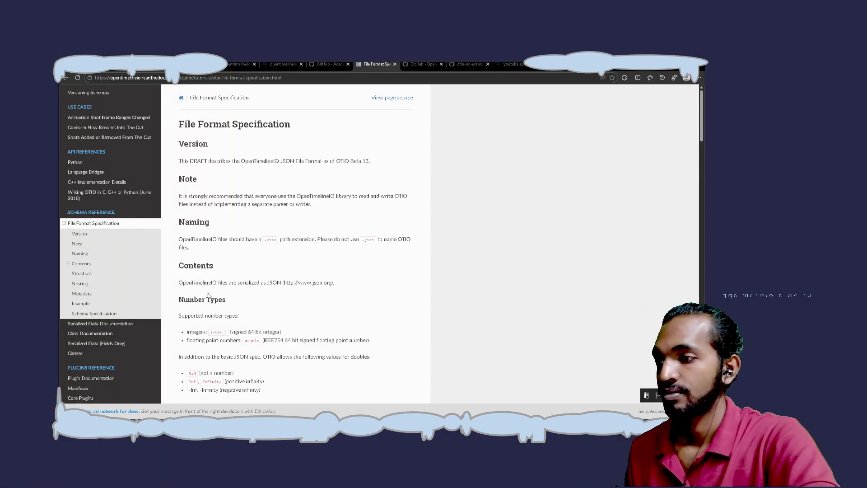
scroll(208, 294, "down", 3)
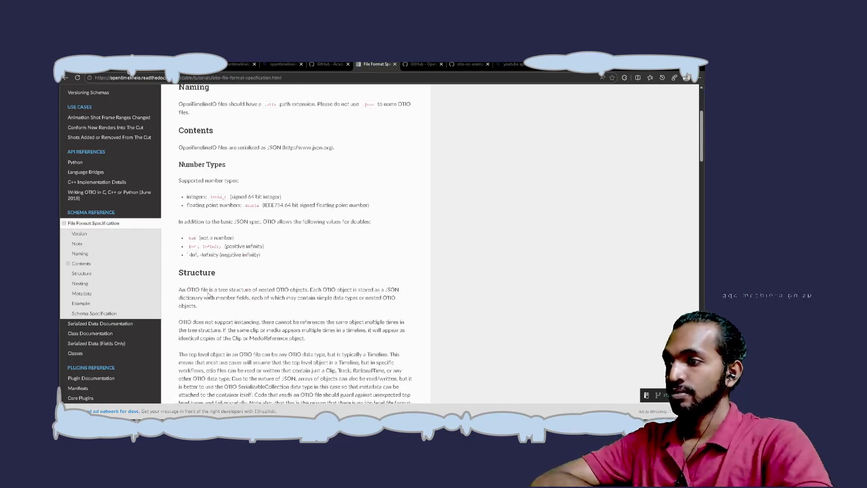
scroll(209, 295, "down", 3)
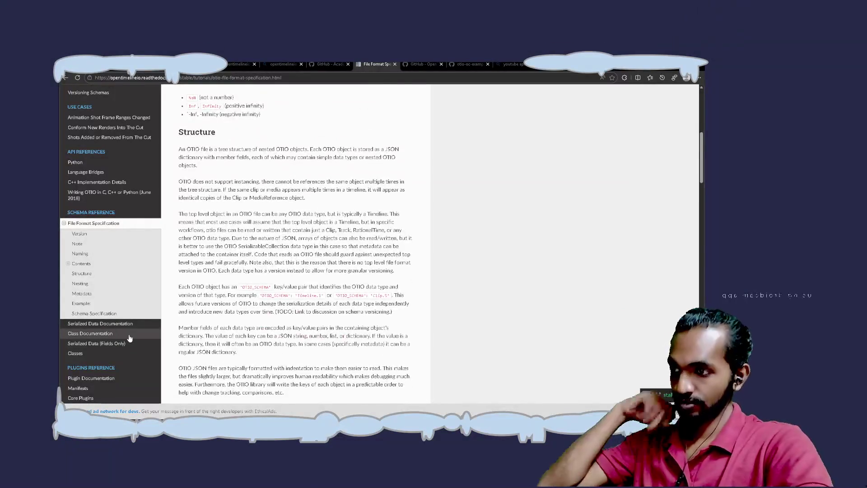
scroll(129, 338, "down", 3)
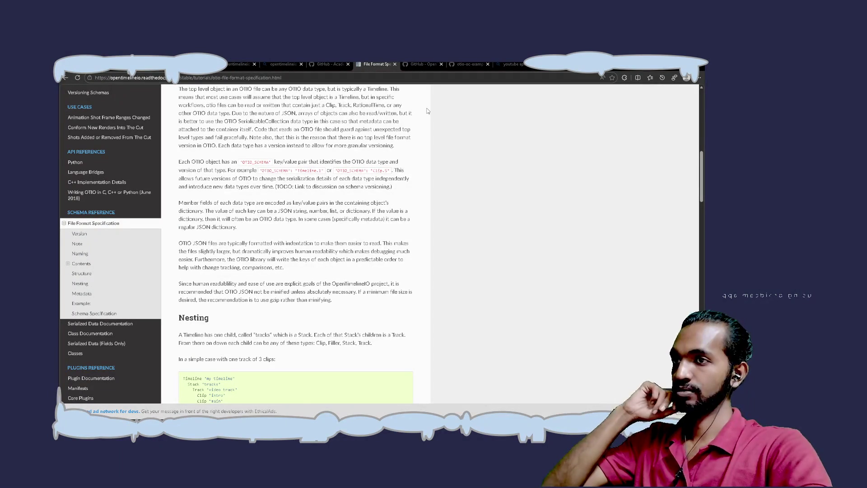
left_click(337, 64)
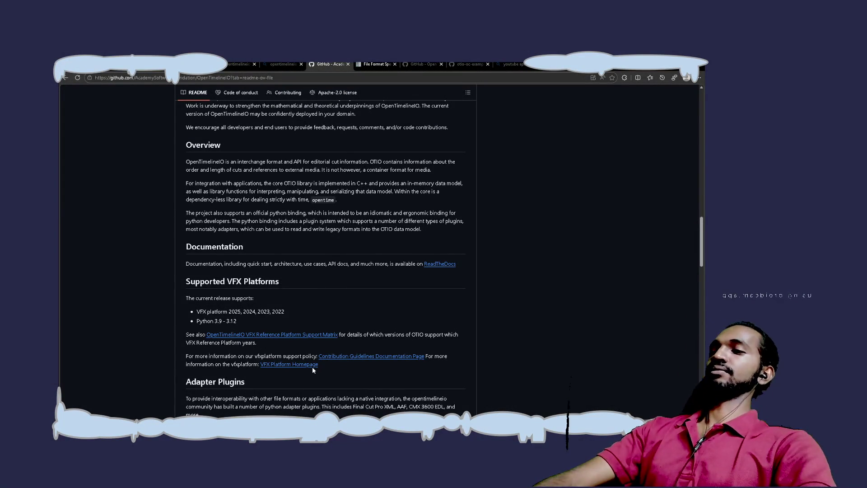
Step: Scroll the README to the bottom and back to Adapter Plugins, then follow the adapters.html link
scroll(339, 373, "down", 5)
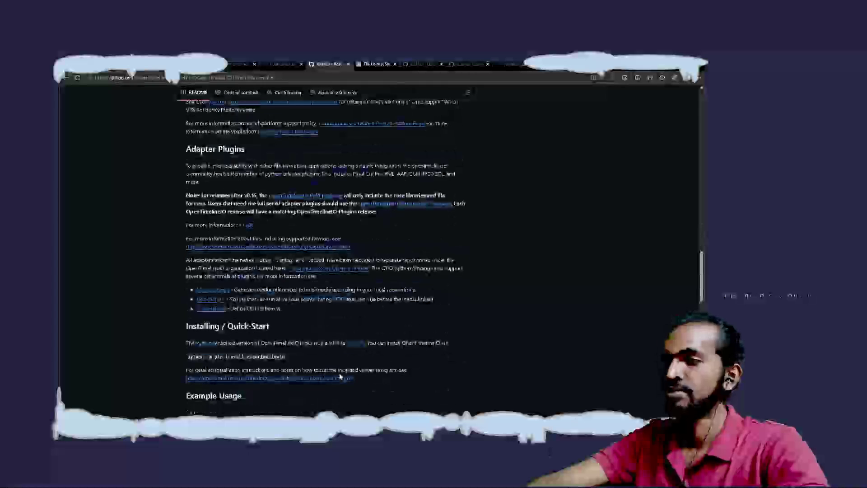
scroll(340, 376, "down", 8)
scroll(339, 375, "up", 3)
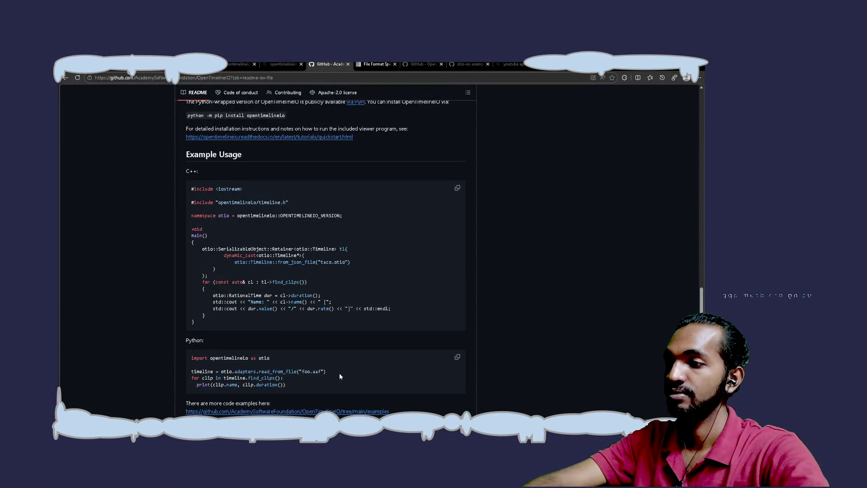
scroll(339, 374, "down", 4)
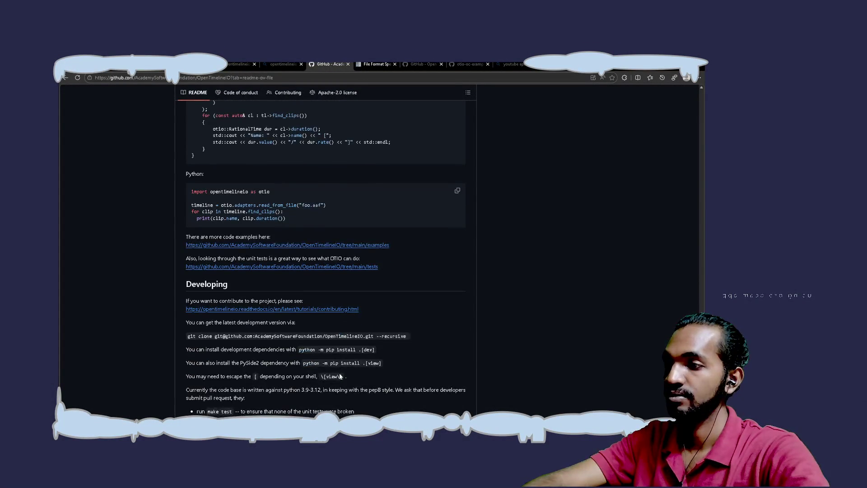
scroll(339, 376, "down", 8)
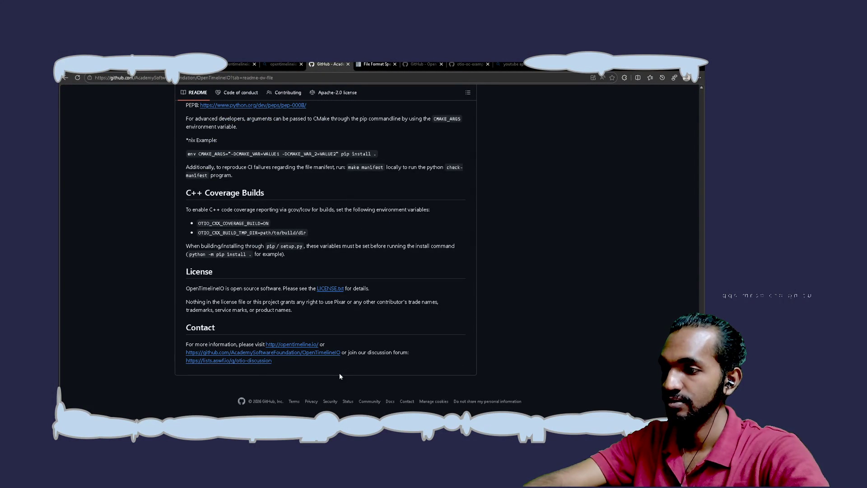
scroll(340, 375, "up", 12)
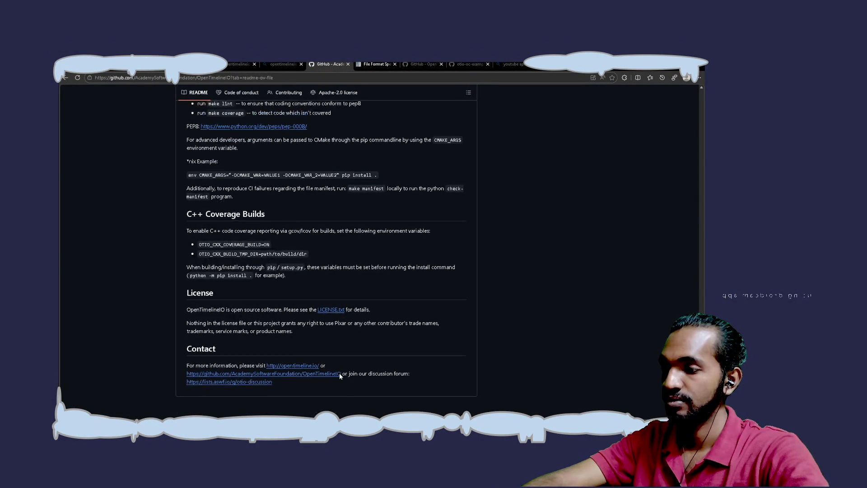
scroll(339, 376, "up", 6)
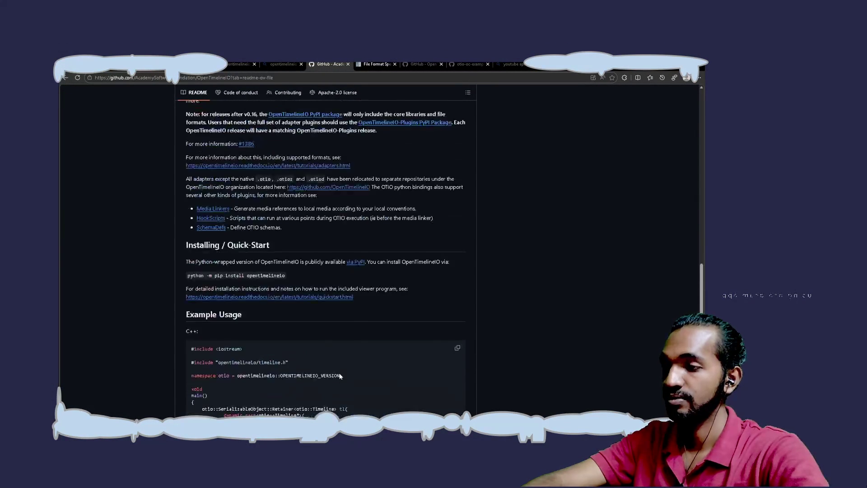
scroll(340, 376, "up", 2)
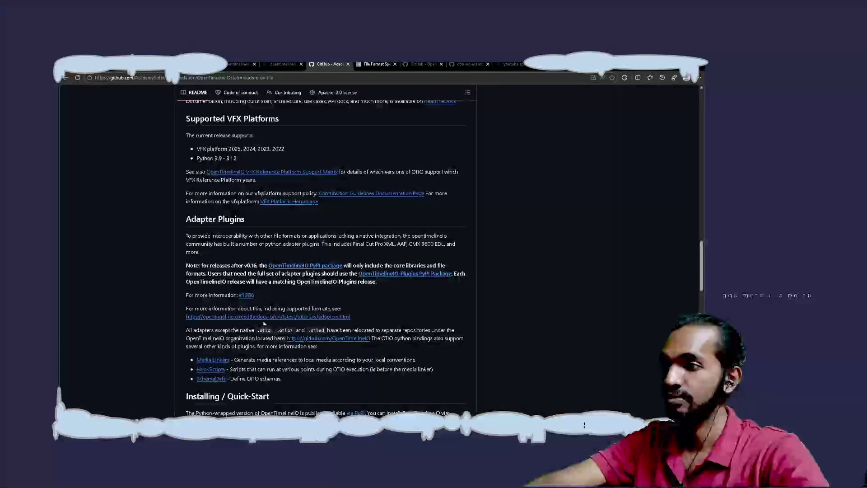
left_click(258, 317)
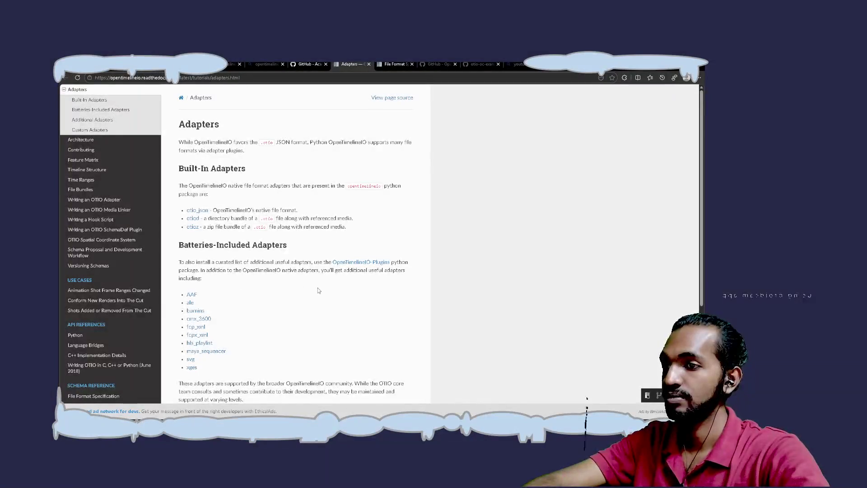
Step: Read the Adapters page through its Additional Adapters (kdenlive) and Custom Adapters sections
scroll(318, 290, "down", 3)
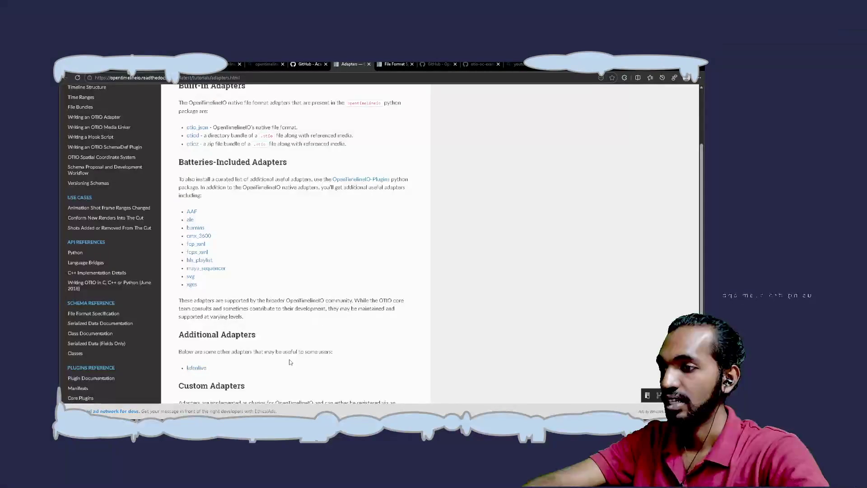
scroll(290, 361, "down", 2)
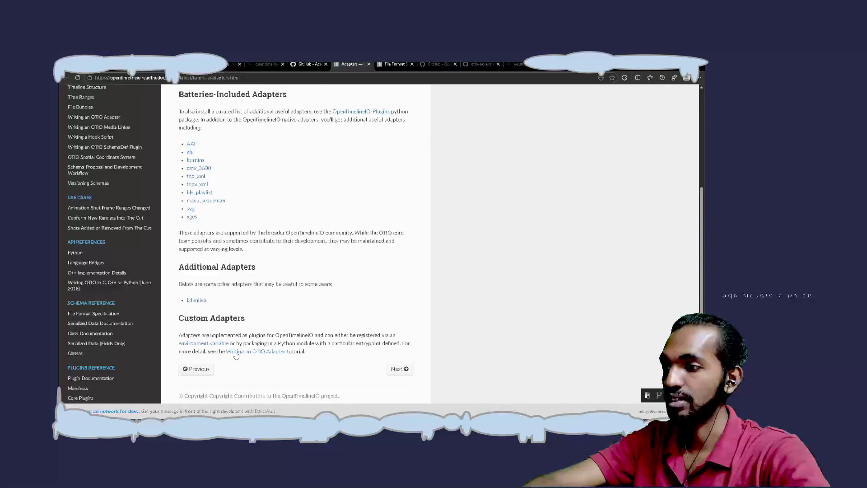
scroll(337, 305, "up", 2)
scroll(337, 305, "up", 2)
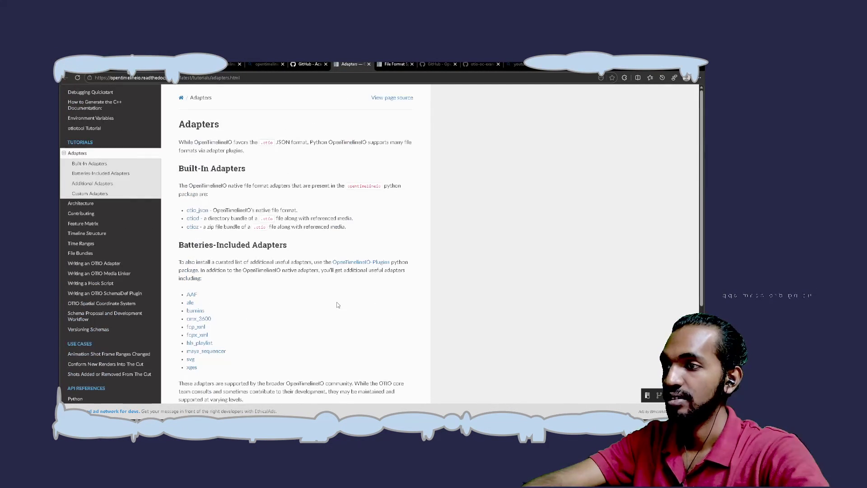
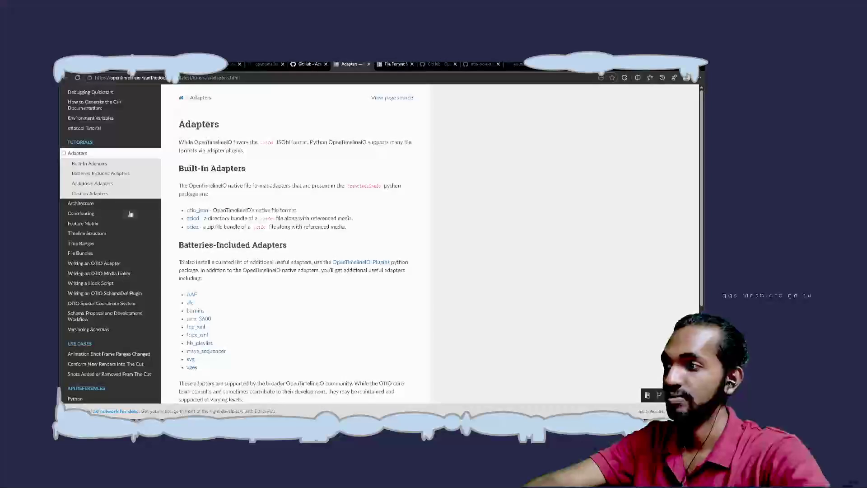
Step: Go to the Architecture tutorial page in the OpenTimelineIO docs sidebar
scroll(119, 214, "up", 3)
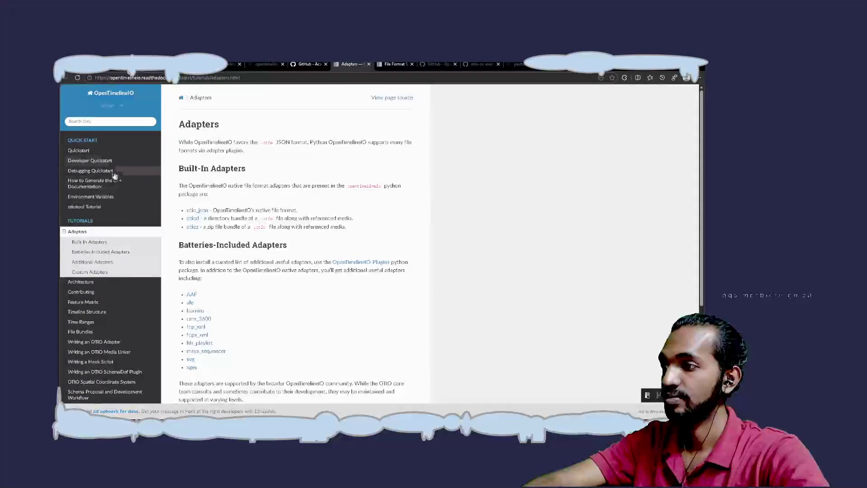
left_click(102, 283)
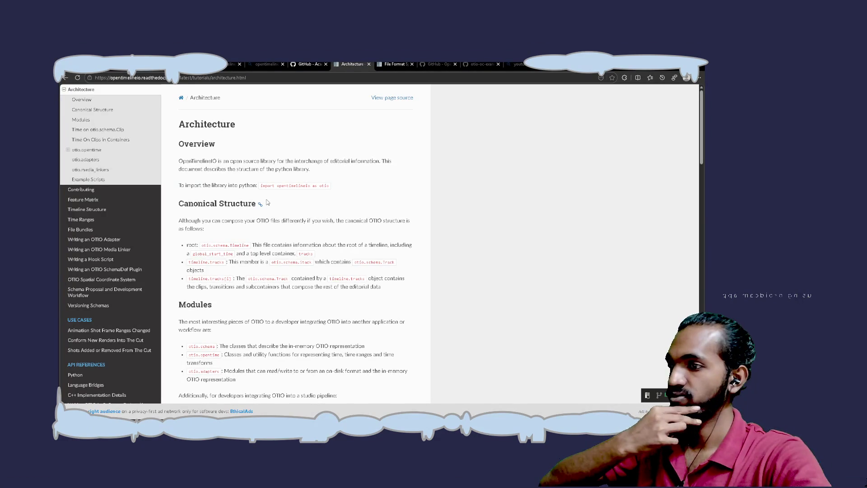
Step: Read down the Architecture page from Overview to Example Scripts
scroll(267, 202, "down", 3)
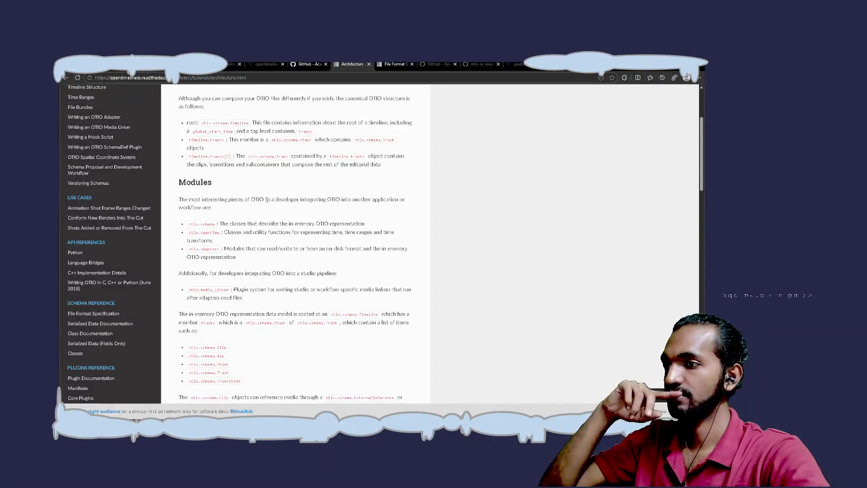
scroll(267, 199, "down", 1)
scroll(266, 199, "down", 1)
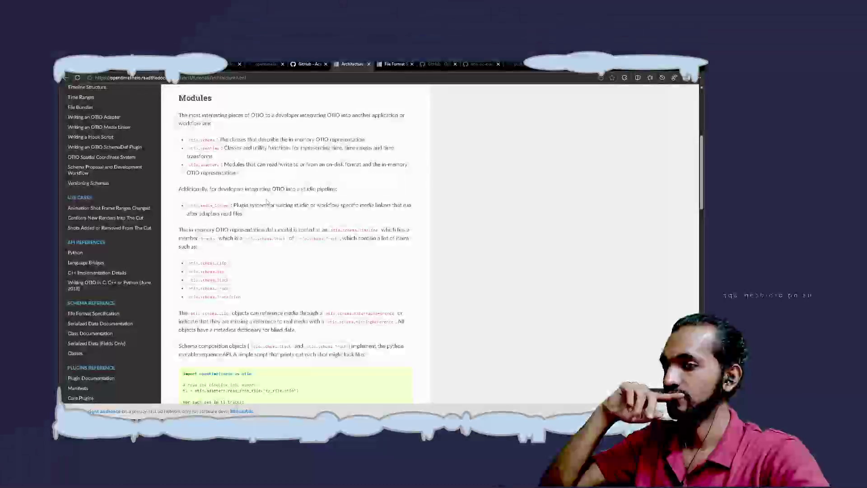
scroll(269, 204, "down", 1)
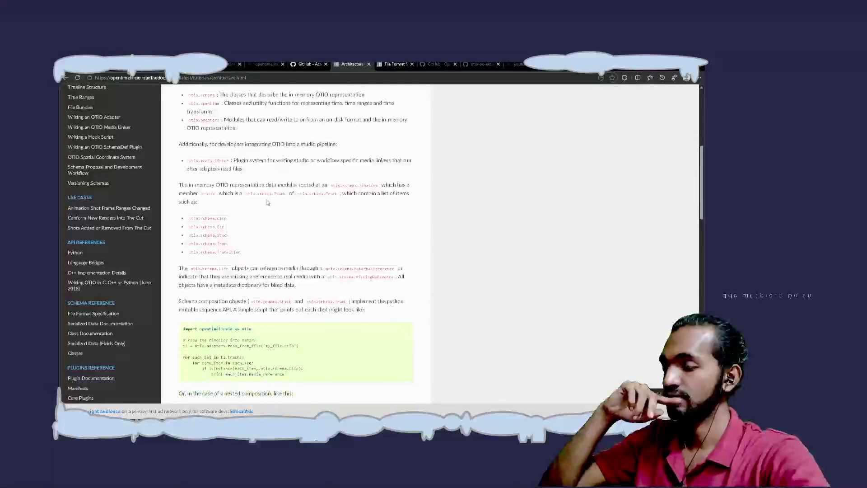
scroll(266, 203, "down", 1)
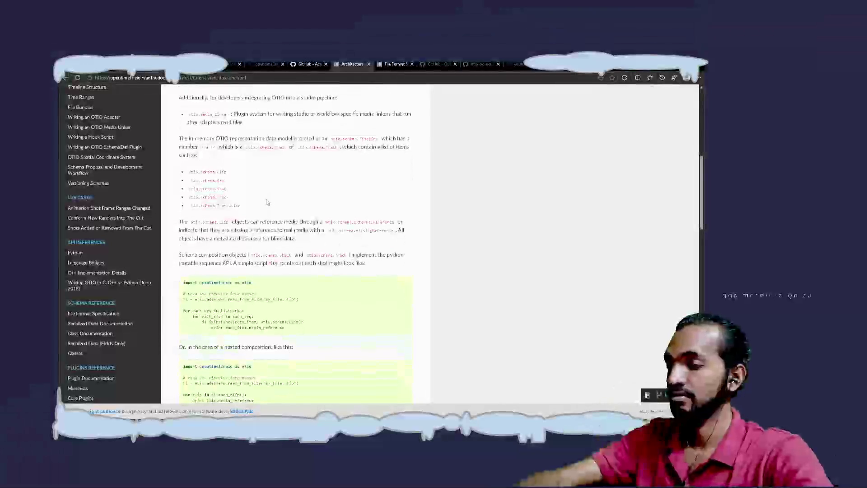
scroll(267, 203, "down", 3)
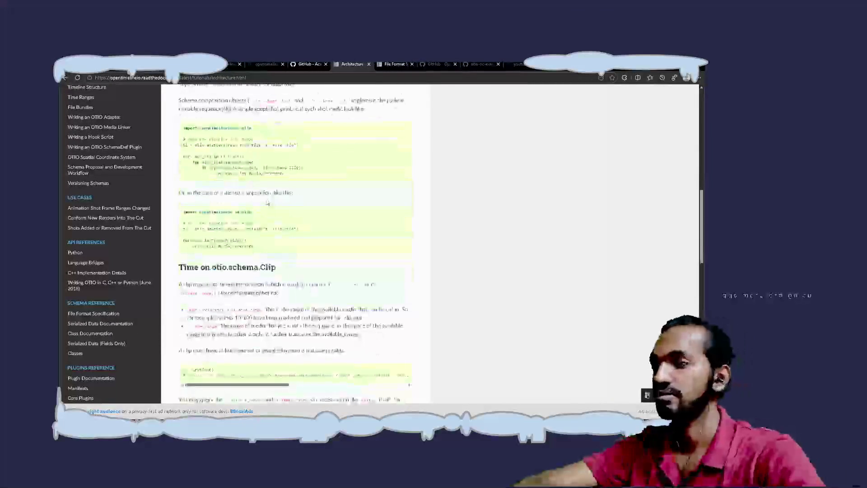
scroll(268, 203, "down", 2)
scroll(293, 243, "down", 4)
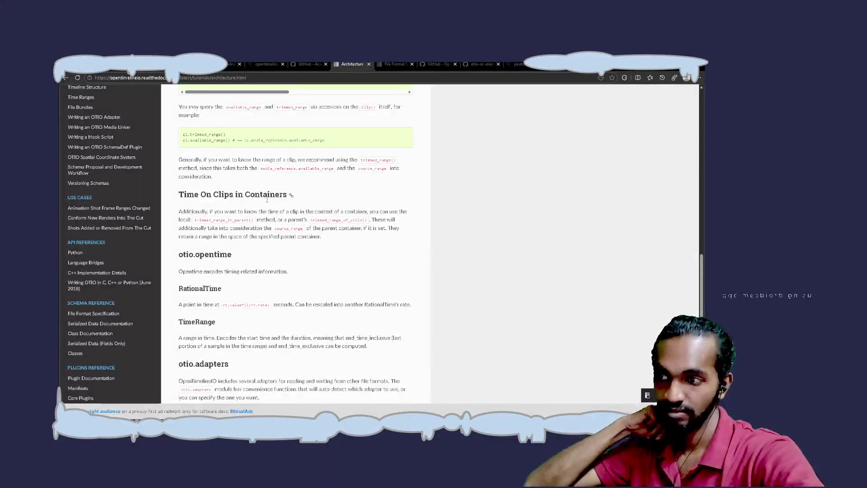
scroll(266, 199, "down", 4)
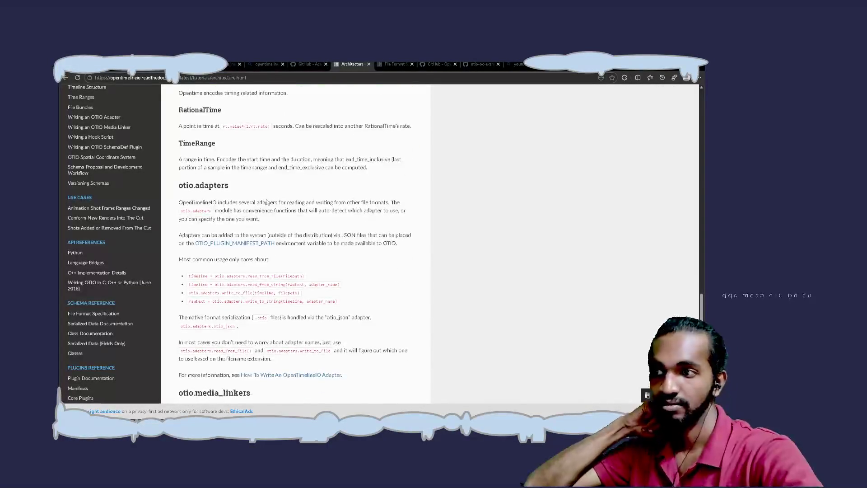
scroll(267, 202, "down", 3)
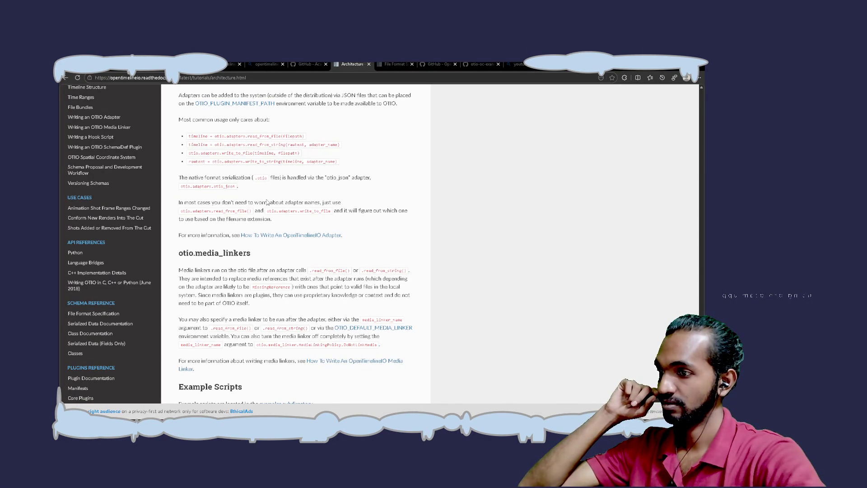
scroll(266, 201, "down", 3)
Step: Scroll back up and expand otio.opentime to list RationalTime and TimeRange
scroll(267, 202, "up", 1)
scroll(266, 201, "up", 1)
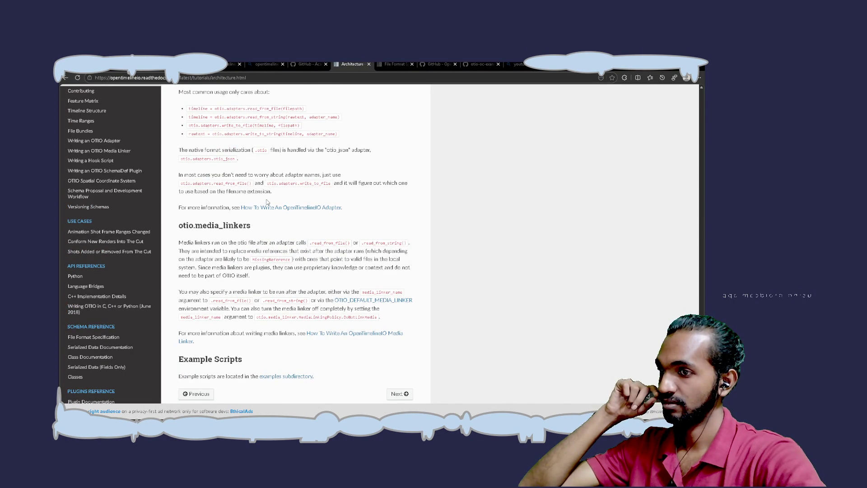
scroll(266, 202, "up", 3)
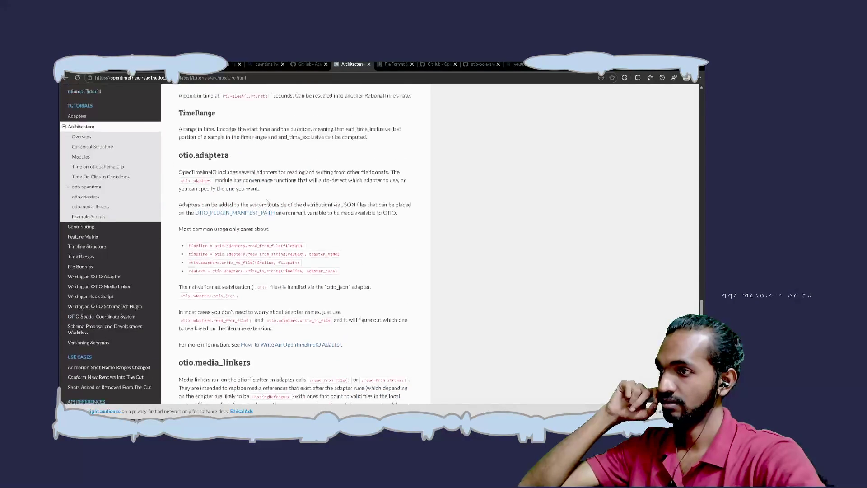
scroll(266, 201, "up", 3)
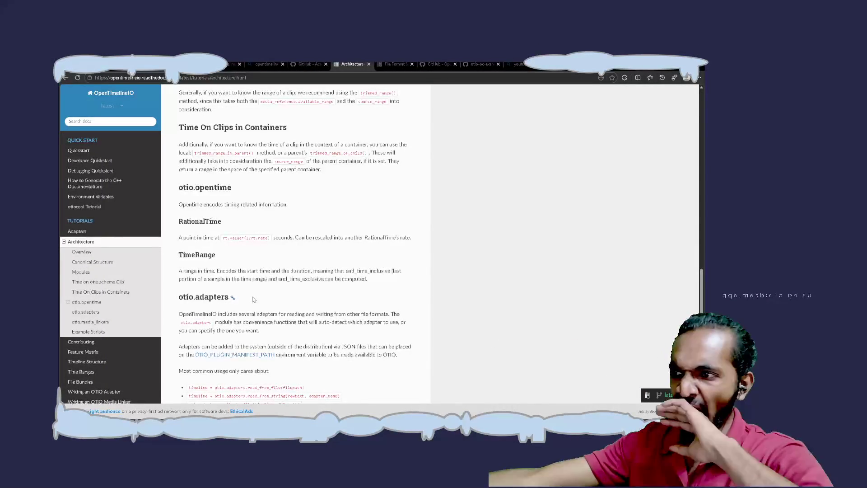
left_click(68, 303)
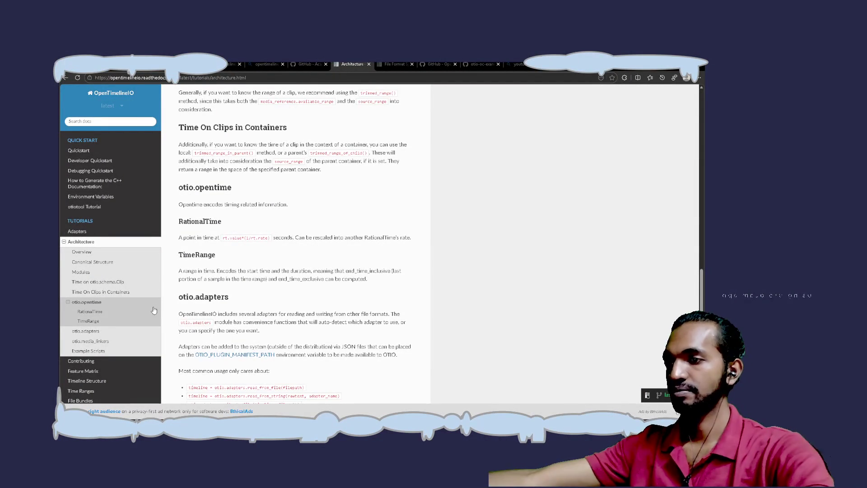
Step: Open Class Documentation under Schema Reference and read down to Track.1 and Transition.1
scroll(153, 310, "down", 6)
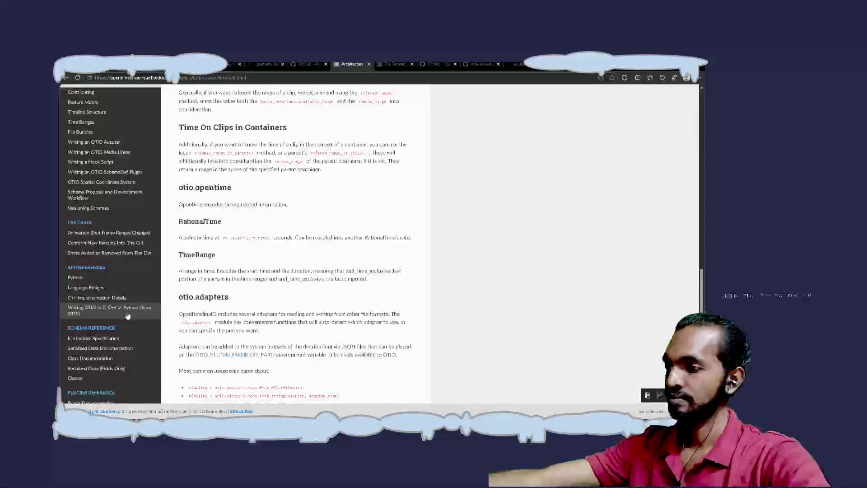
left_click(112, 362)
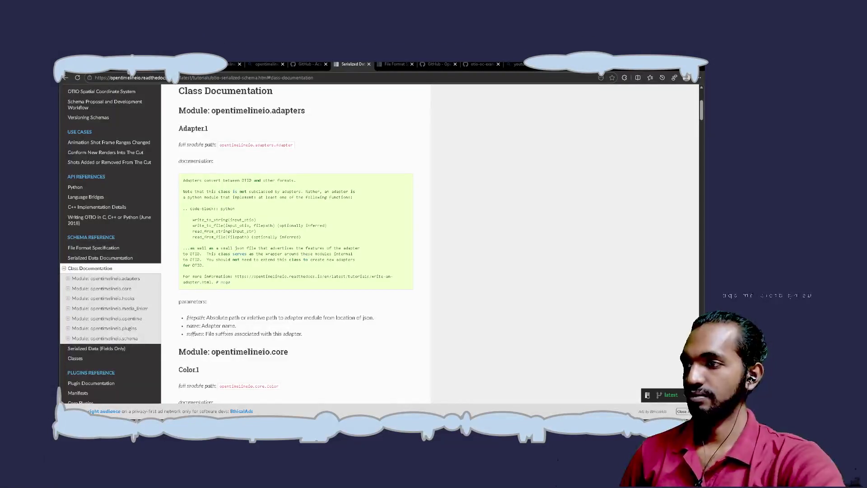
scroll(285, 328, "down", 2)
scroll(285, 330, "down", 15)
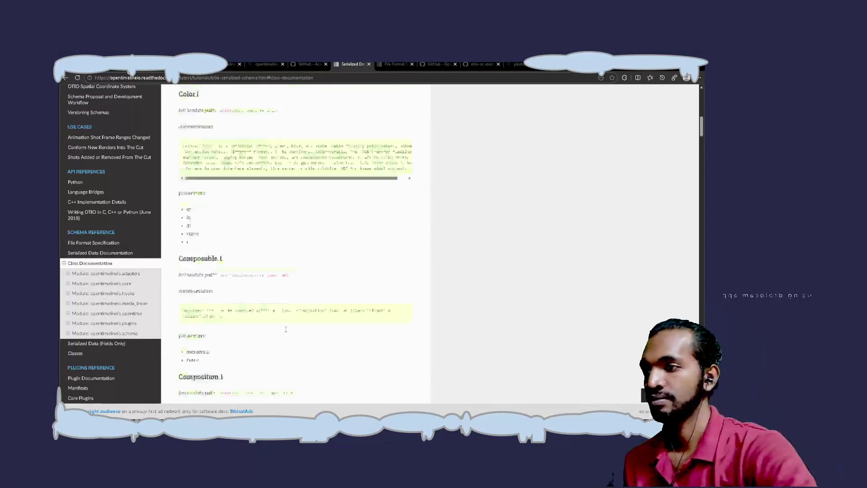
scroll(285, 332, "down", 20)
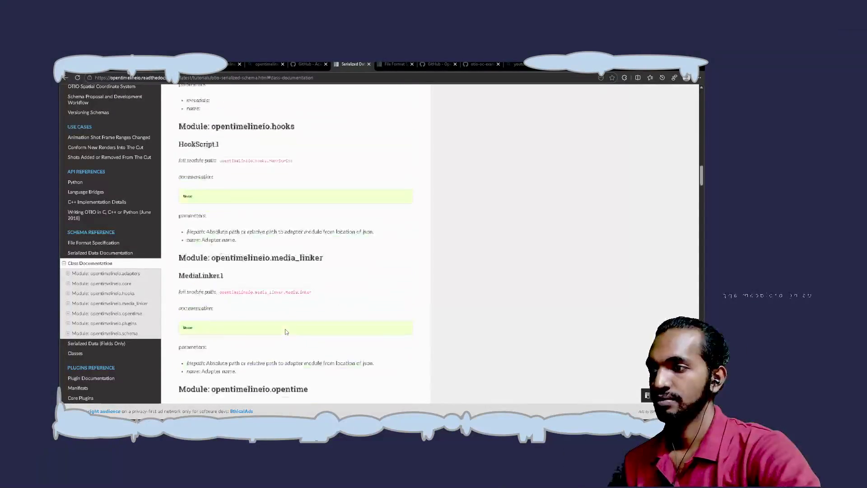
scroll(285, 332, "down", 20)
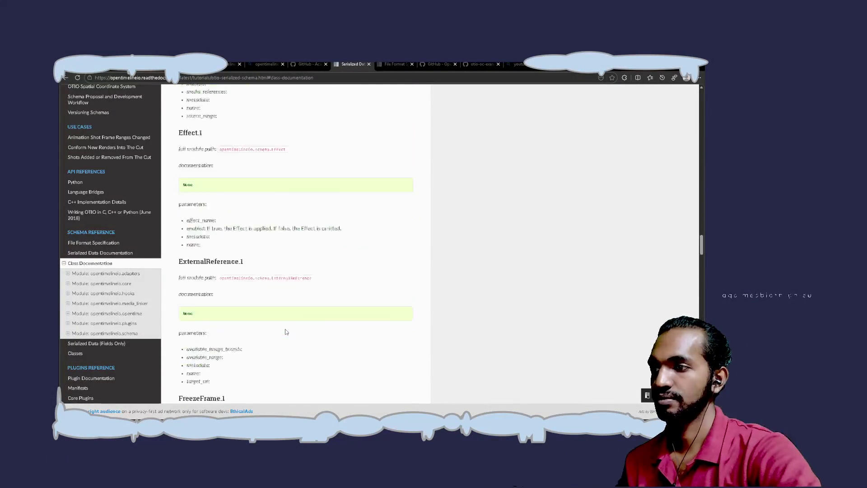
scroll(285, 332, "down", 20)
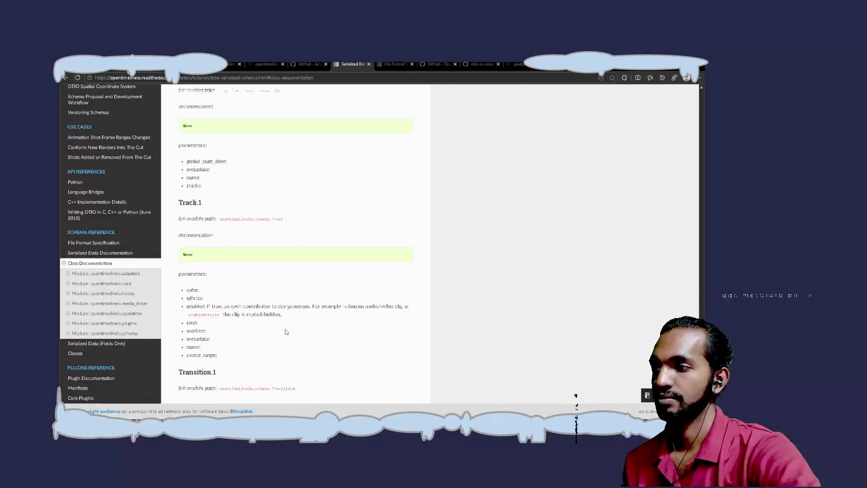
Step: Read the GitHub README down to License and Contact, then open the otio-discussion forum
left_click(307, 64)
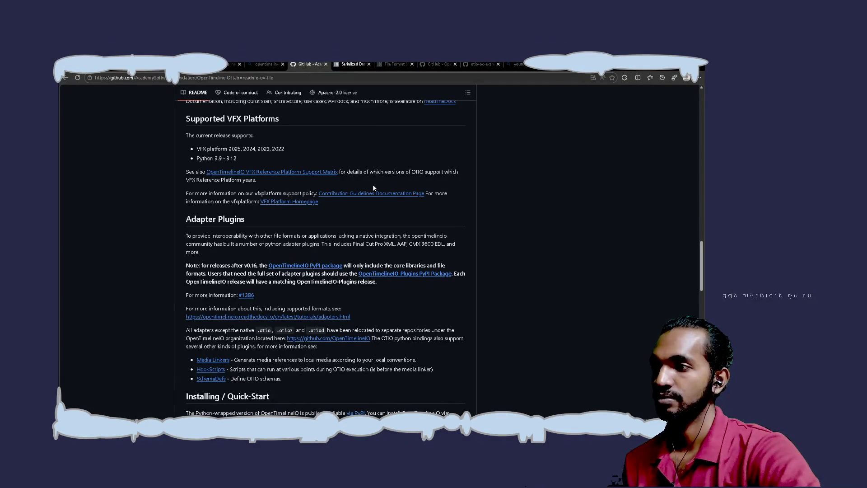
scroll(373, 187, "down", 6)
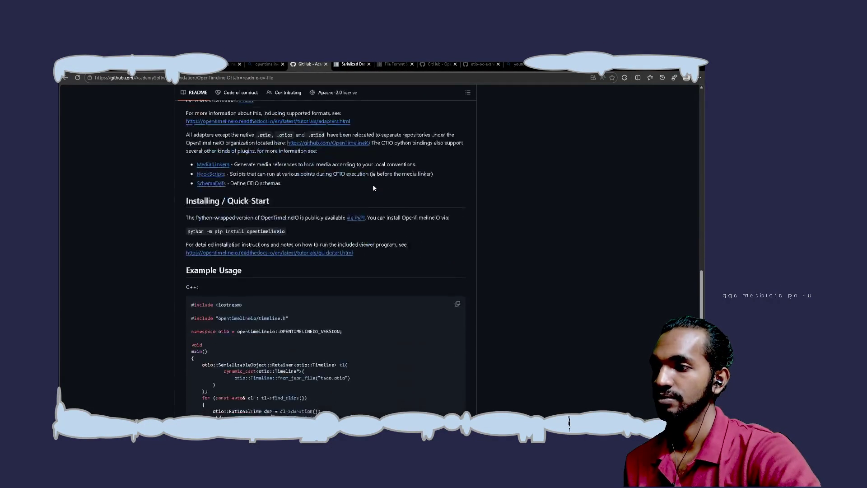
scroll(373, 184, "down", 1)
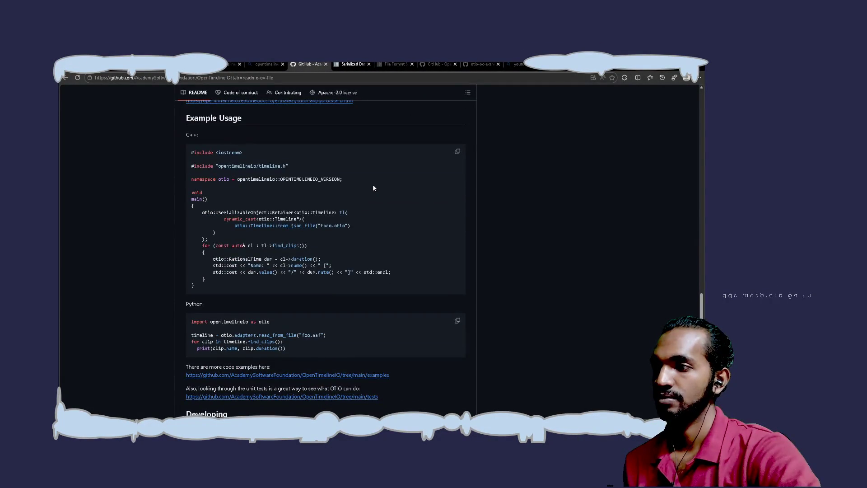
scroll(372, 184, "down", 4)
scroll(373, 184, "down", 6)
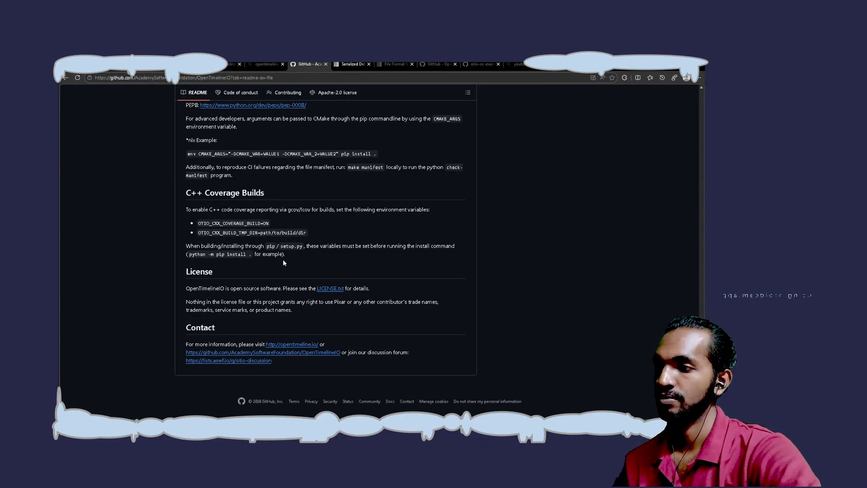
left_click(370, 63)
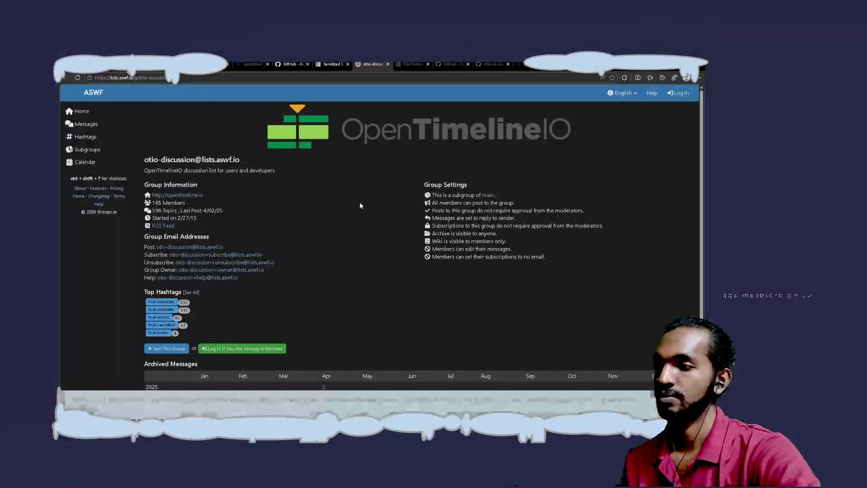
Step: Browse the otio-discussion group page down and back up, then close it with Ctrl+W
scroll(360, 206, "down", 2)
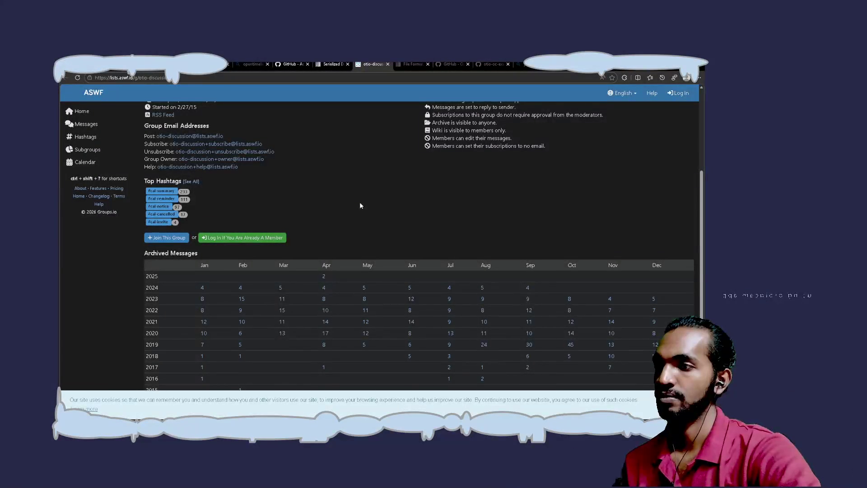
scroll(360, 206, "up", 2)
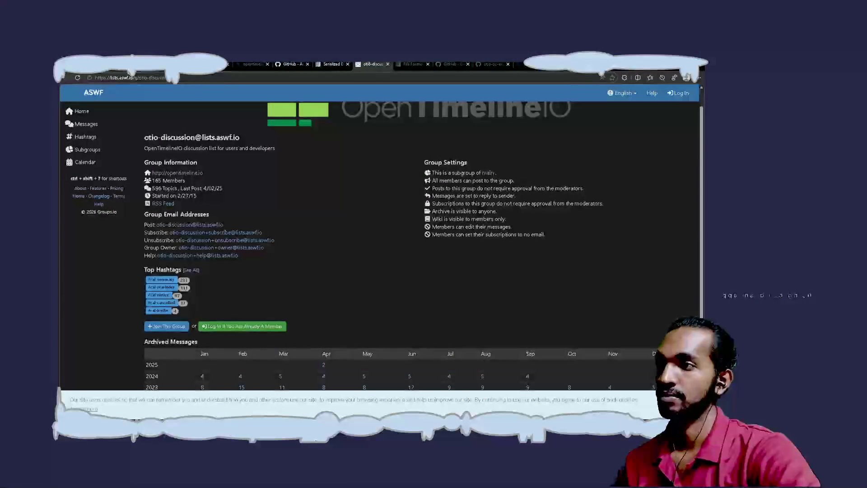
key("ctrl+w")
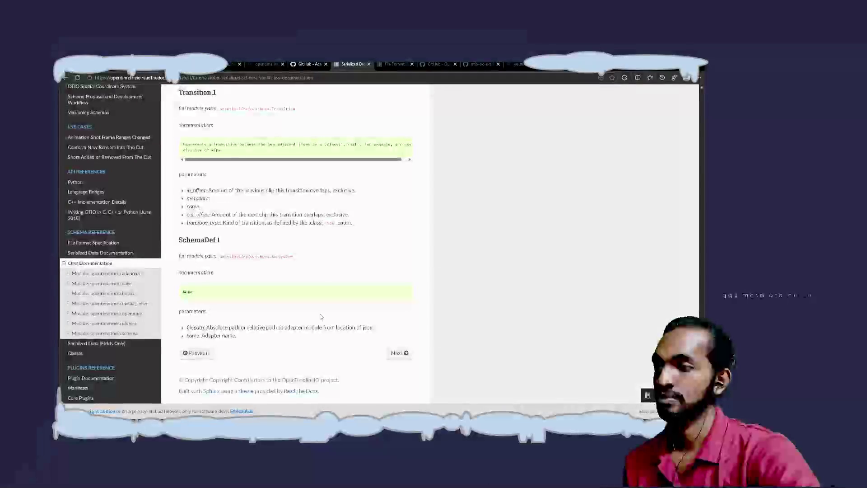
Step: Return to the GitHub README and scroll up to the Python example and Developing section
scroll(320, 316, "up", 1)
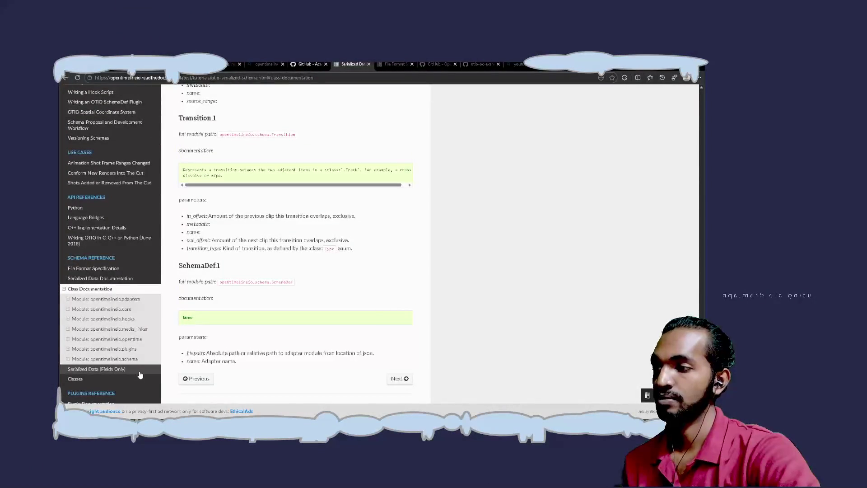
scroll(140, 375, "down", 1)
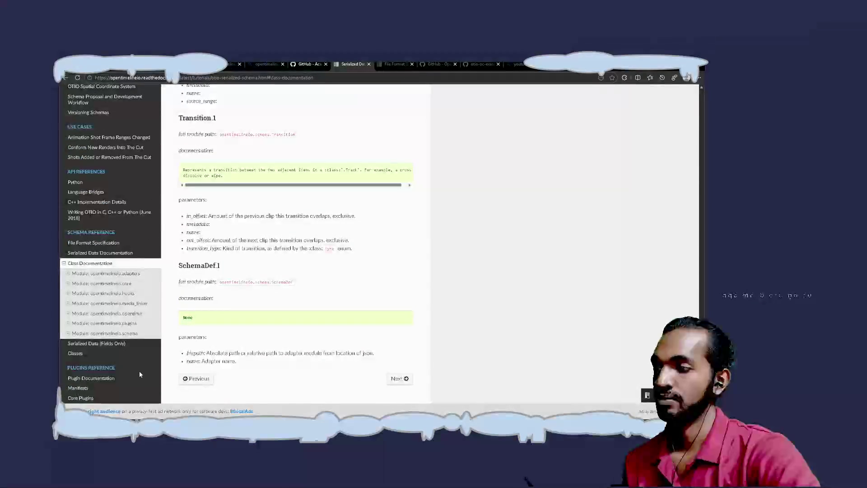
scroll(139, 372, "up", 10)
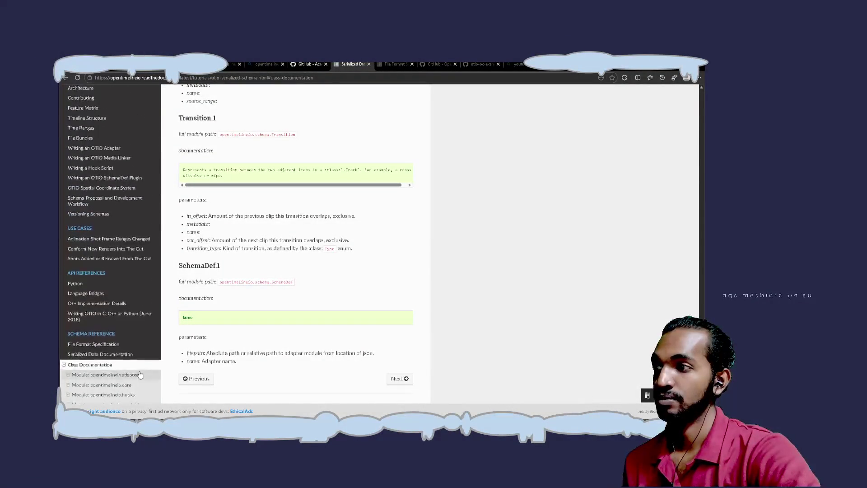
scroll(139, 375, "up", 1)
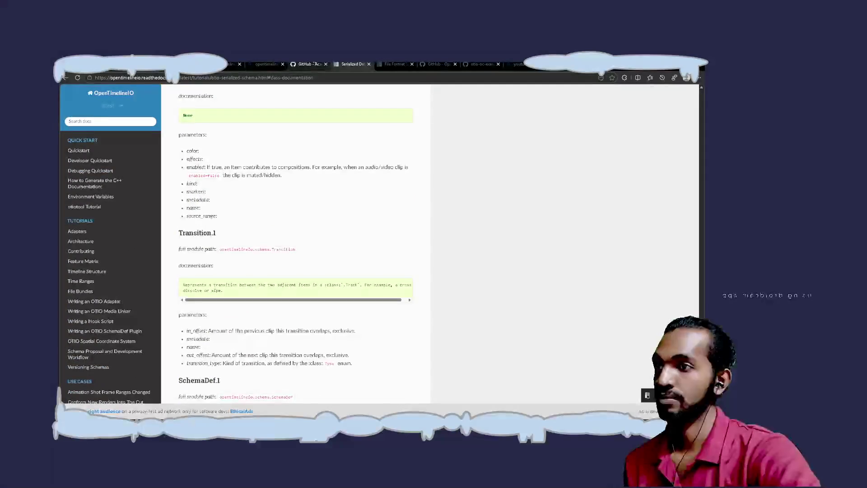
left_click(298, 64)
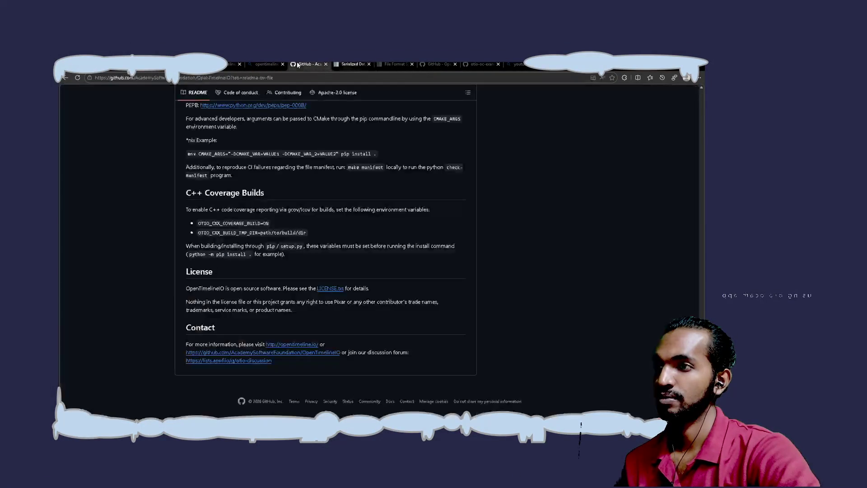
scroll(355, 261, "up", 10)
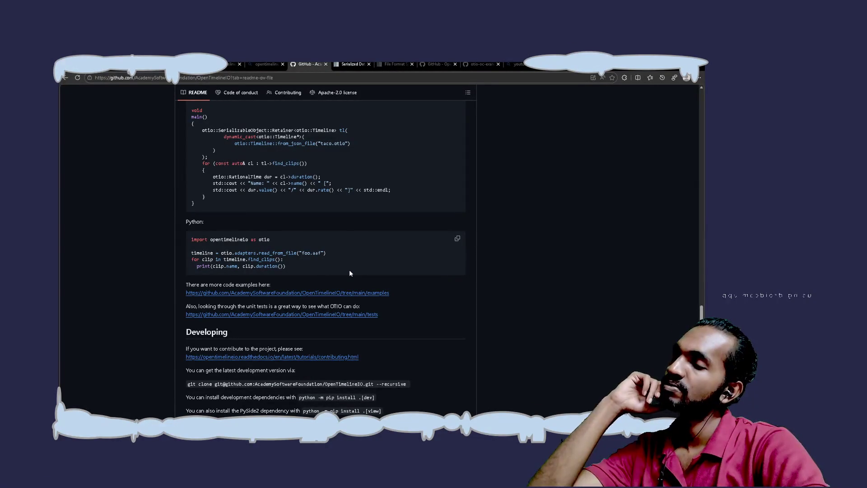
Step: Revisit the Serialized Data docs page, then switch to Kitsu's empty Shots page for export
left_click(344, 64)
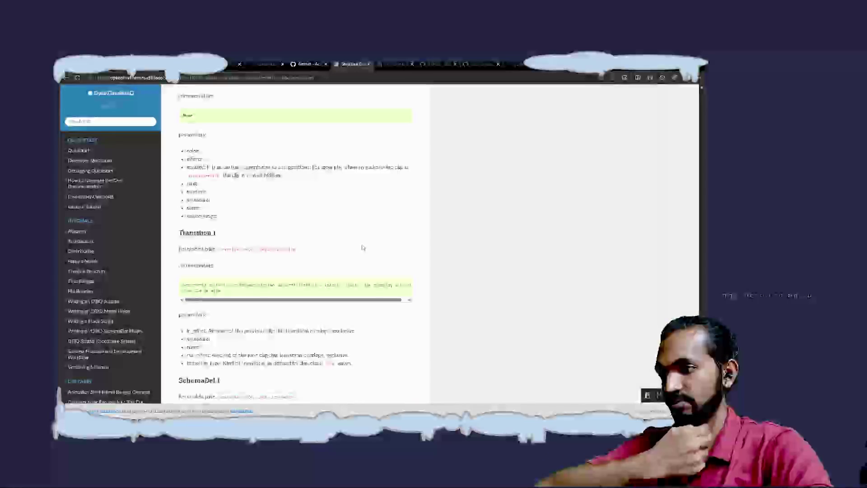
scroll(362, 247, "down", 3)
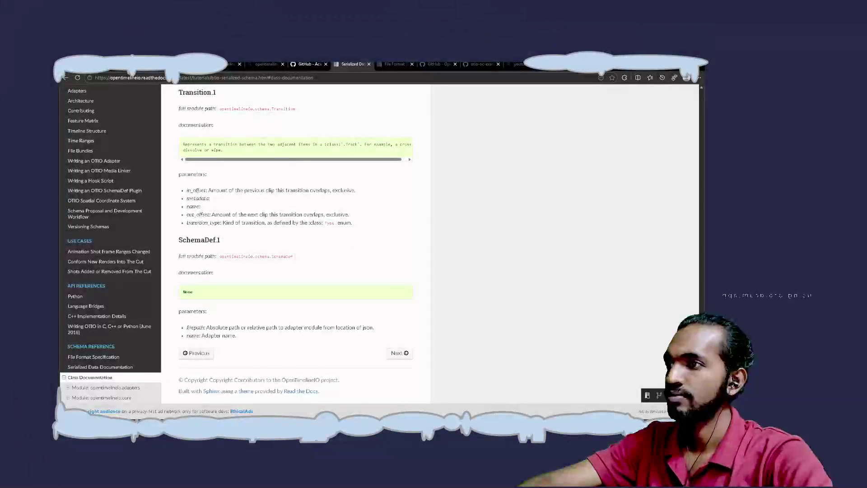
key("alt+Left")
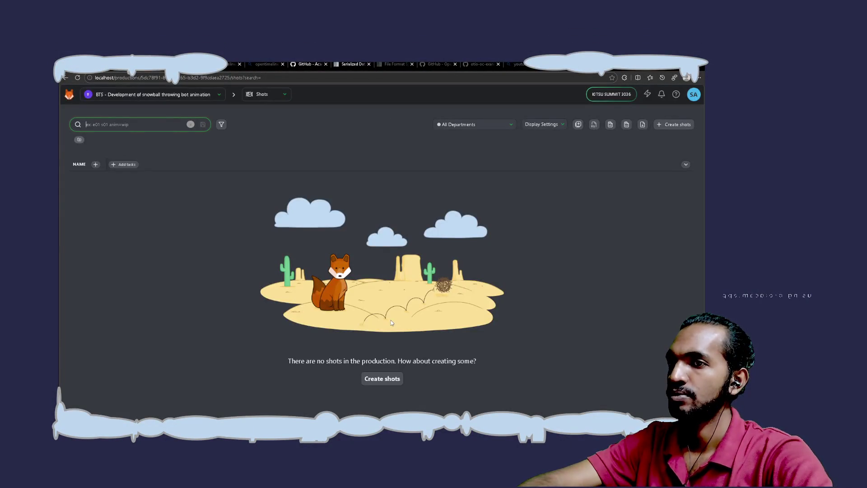
left_click(642, 125)
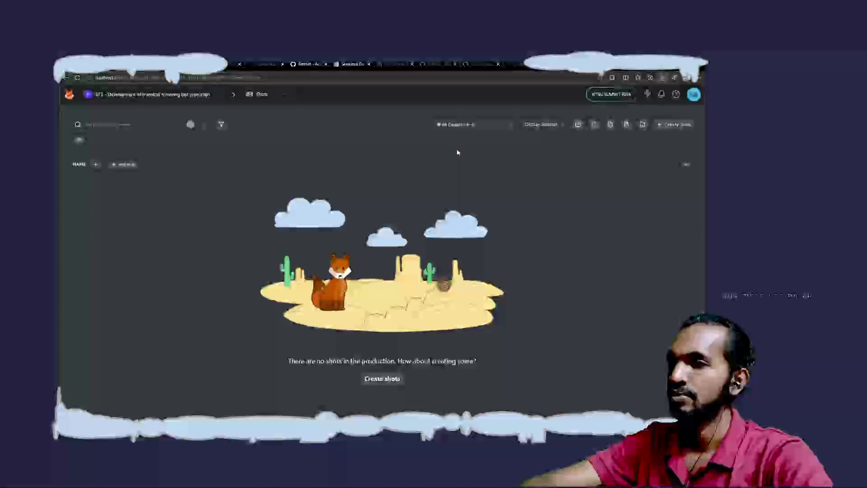
Step: Open Create Shots and dismiss it without adding any shots
left_click(674, 128)
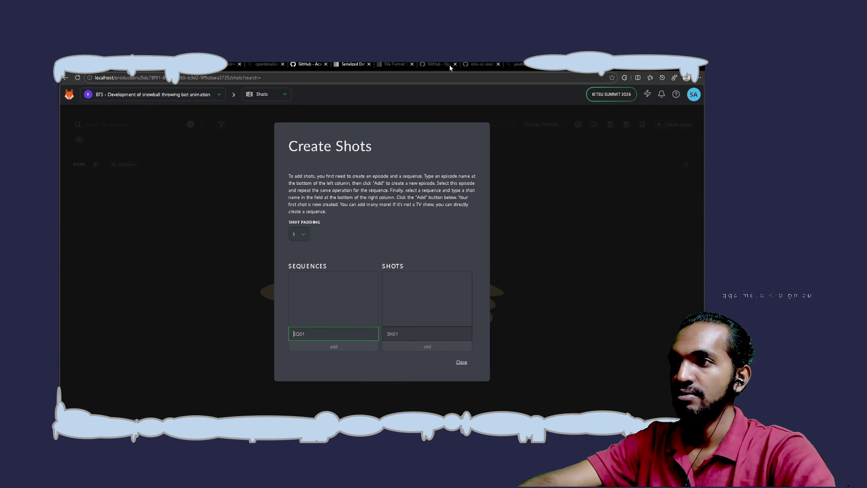
left_click(576, 192)
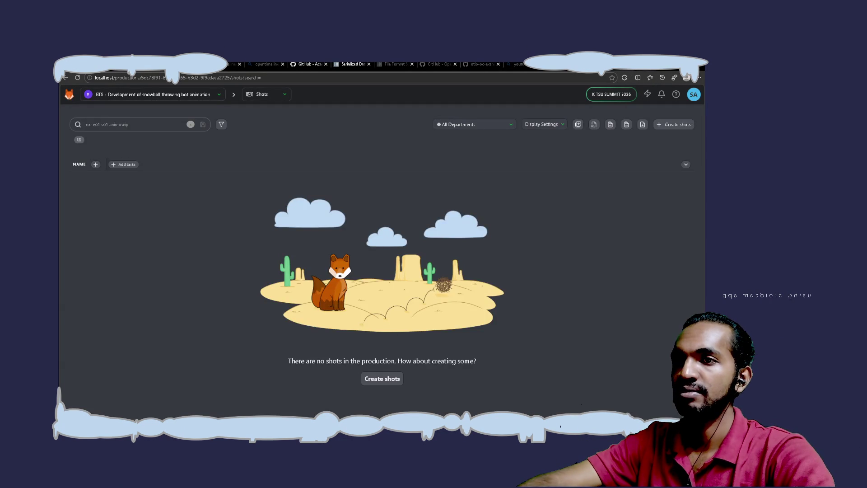